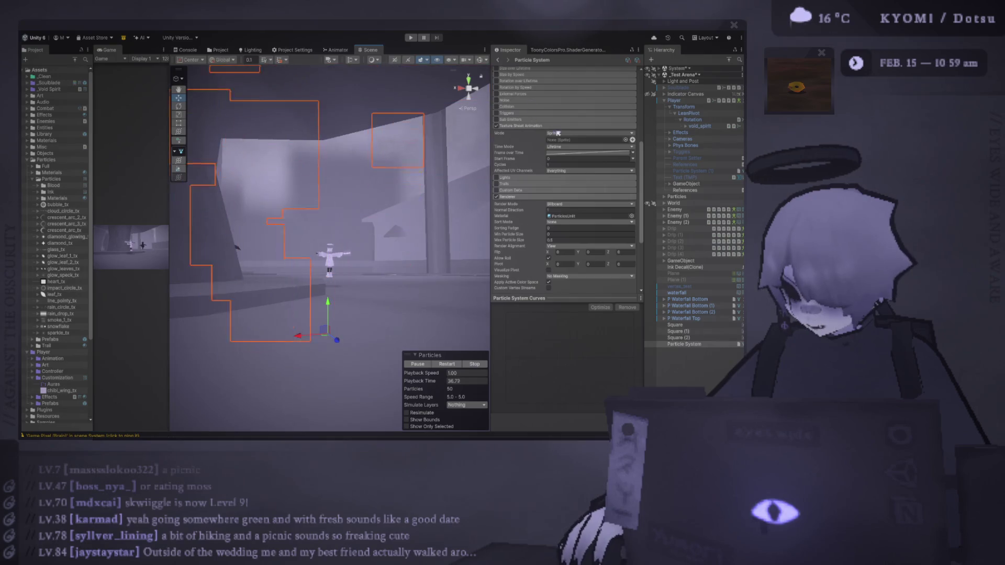
Move the Photoshop window aside and assign the card-hearts sprite to the Texture Sheet Animation slot.
key("alt+Tab")
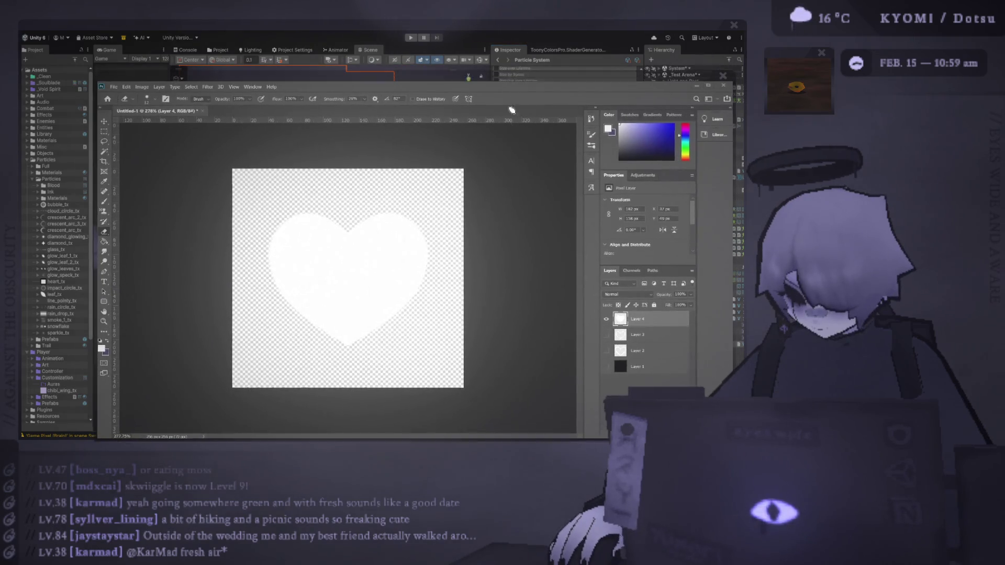
mouse_move(524, 77)
left_mouse_down()
mouse_move(382, 489)
mouse_move(388, 469)
mouse_move(995, 456)
mouse_move(945, 455)
mouse_move(937, 439)
left_mouse_up()
left_click_drag(532, 404, 517, 420)
left_click(289, 208)
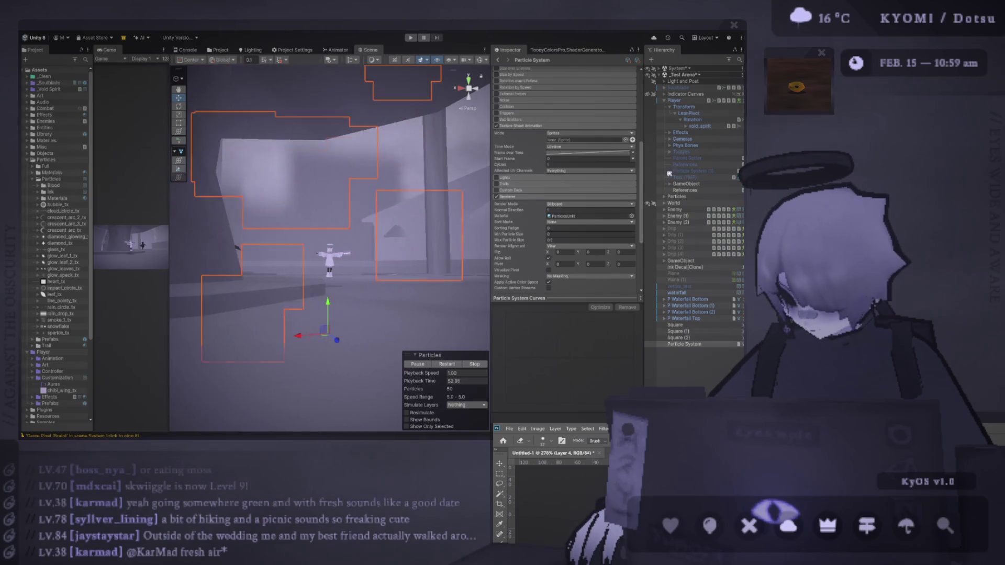
left_click_drag(670, 174, 586, 140)
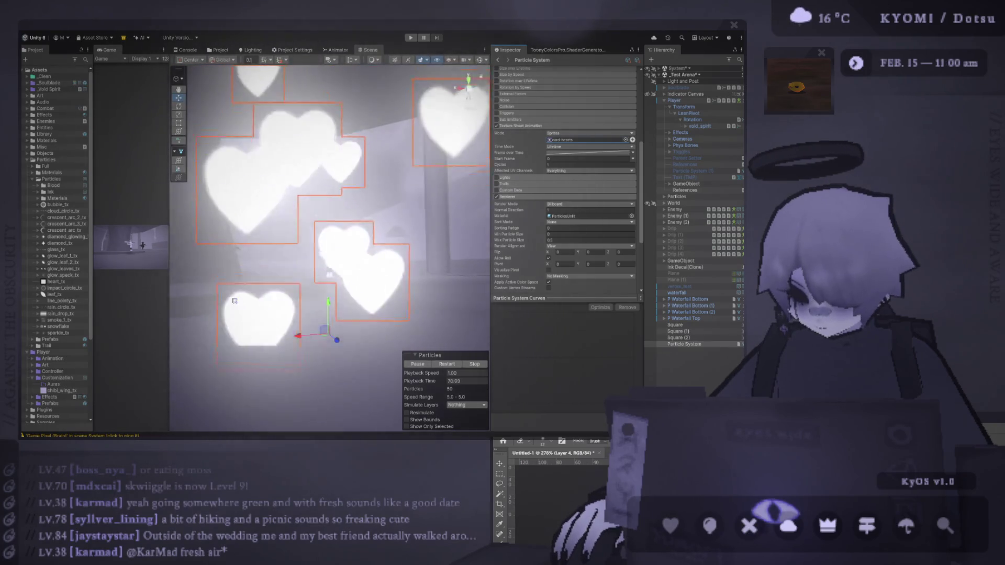
Set Start Speed to 1 and Start Size to random between 0.1 and 0.2.
scroll(448, 299, "down", 3)
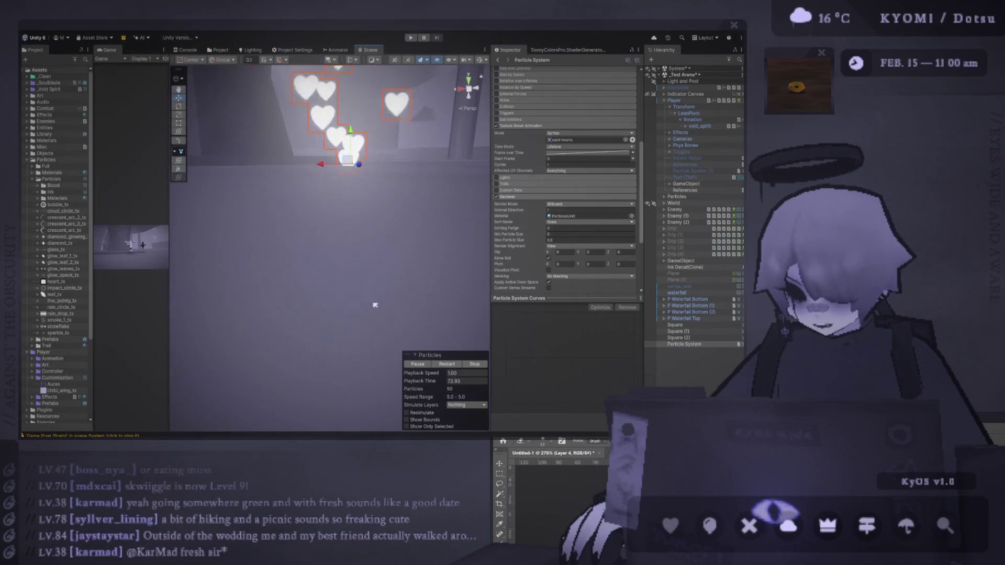
scroll(572, 186, "up", 5)
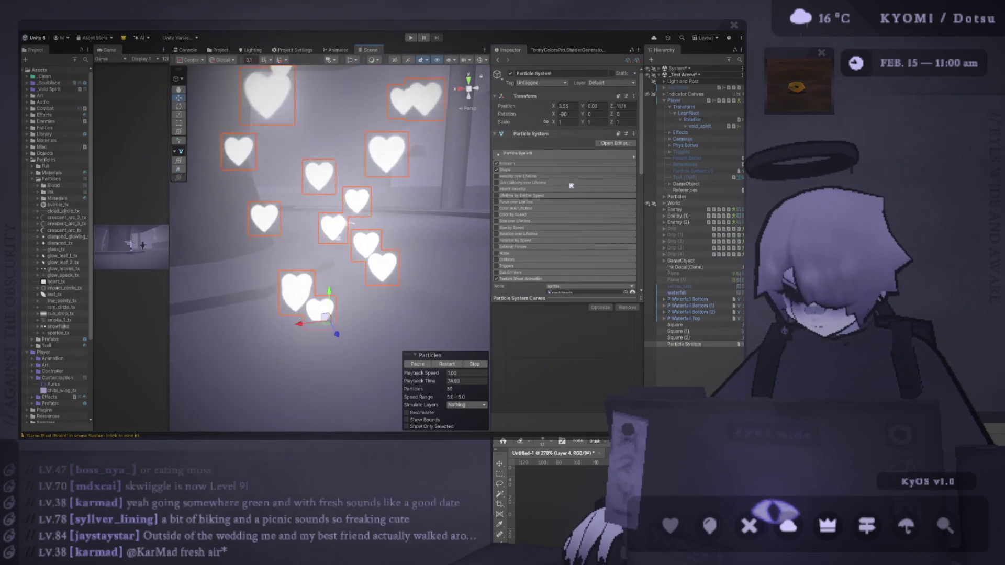
left_click(517, 164)
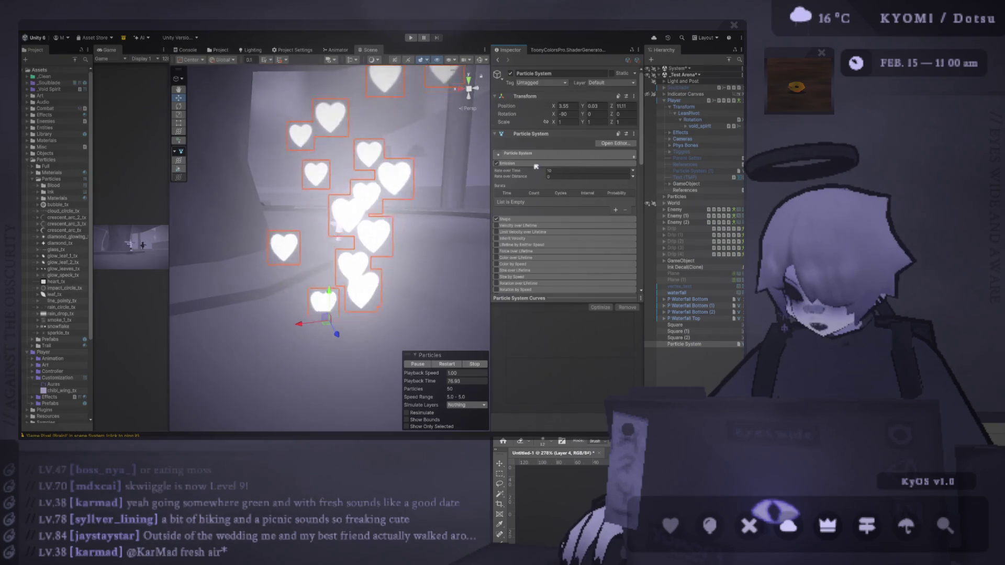
left_click(536, 164)
left_click(566, 154)
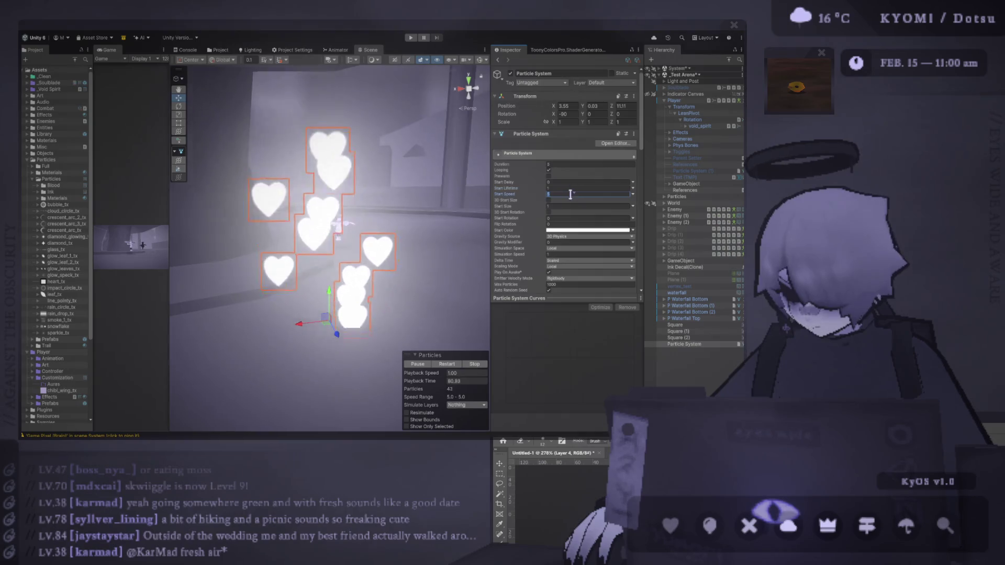
type("1")
key("Return")
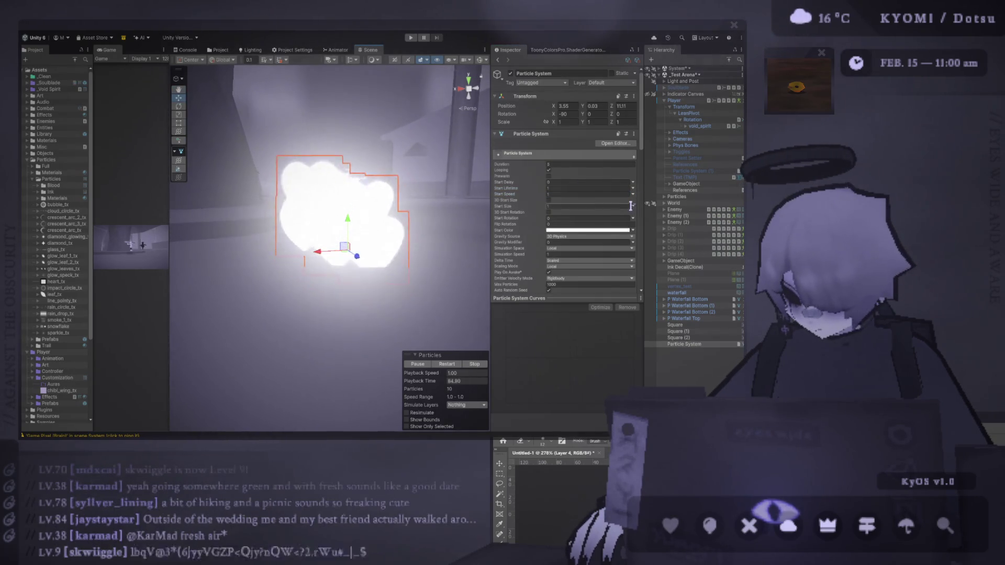
left_click(581, 206)
type("0.1")
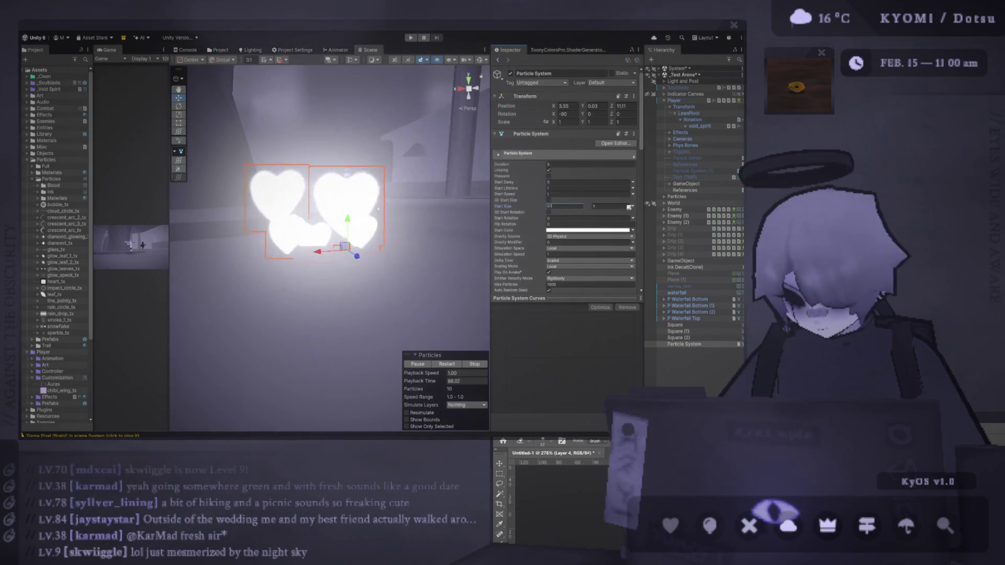
left_click(612, 206)
type("0.2")
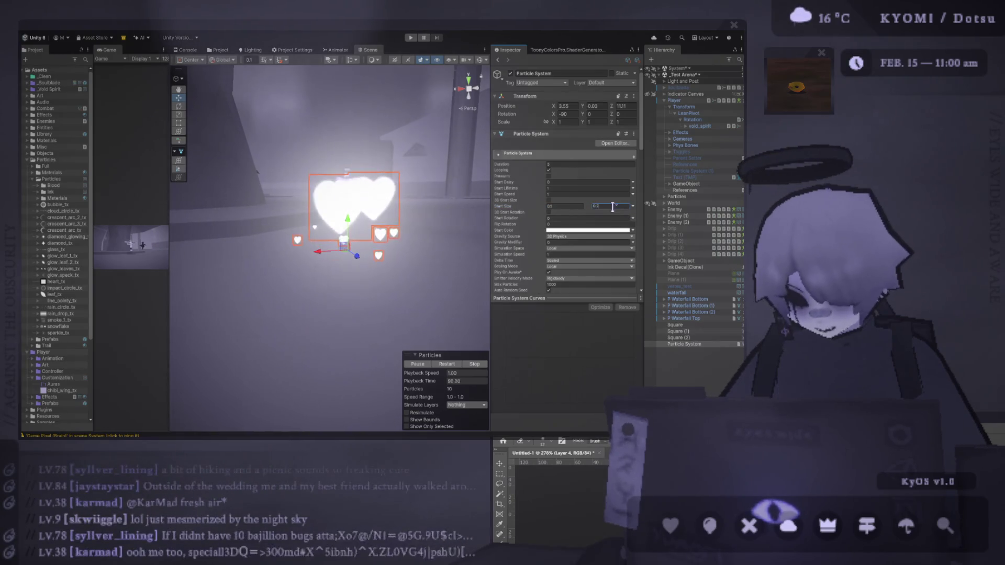
Frame the character in the Scene view and move the heart emitter next to it.
left_click_drag(347, 211, 347, 238)
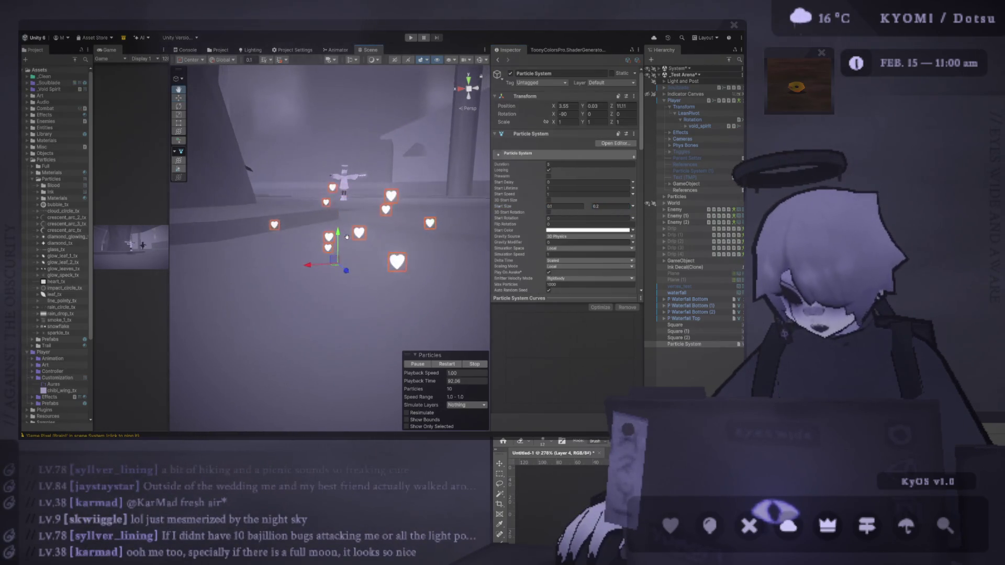
scroll(508, 244, "down", 3)
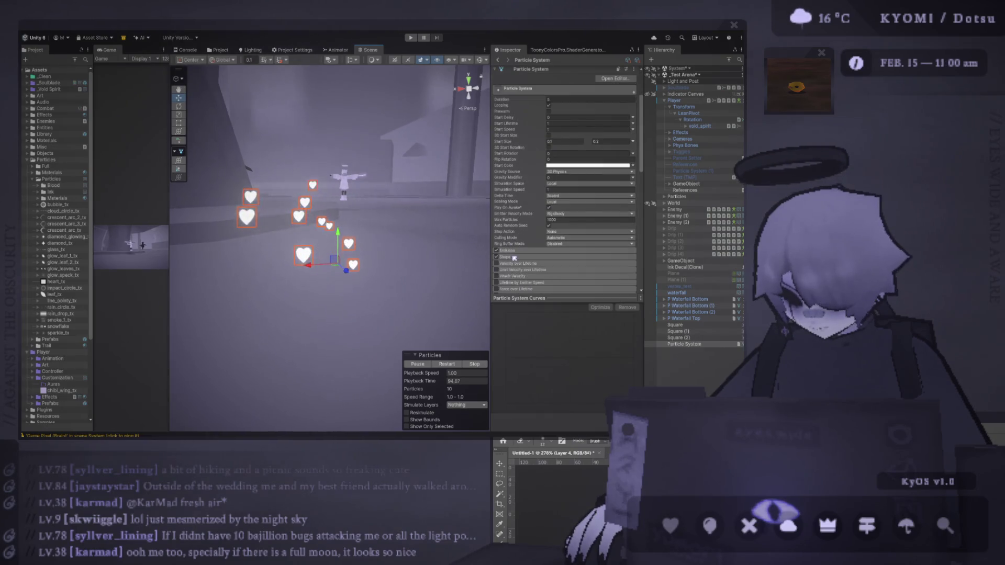
left_click_drag(336, 210, 340, 184)
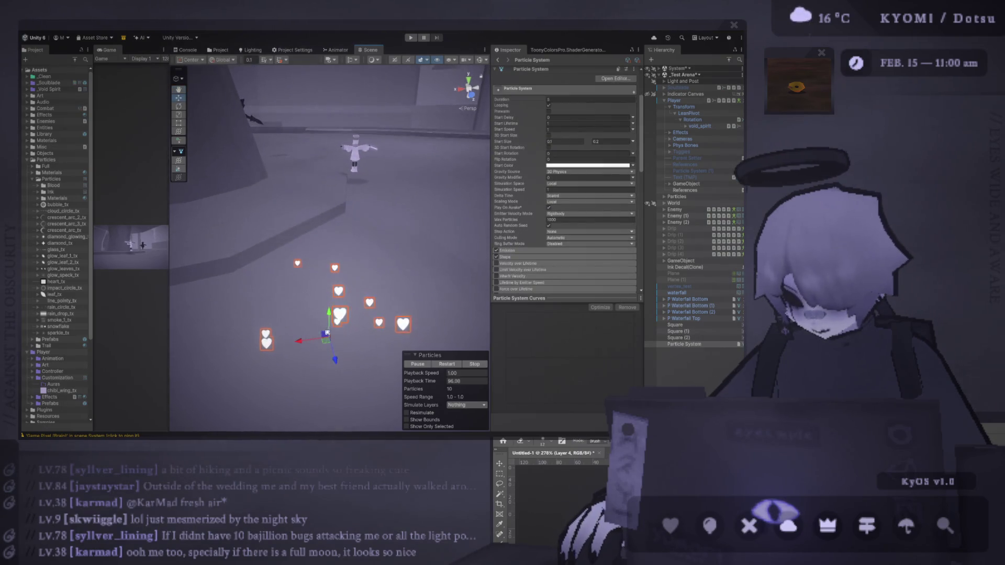
mouse_move(327, 334)
left_mouse_down()
mouse_move(353, 170)
mouse_move(358, 186)
mouse_move(297, 172)
left_mouse_up()
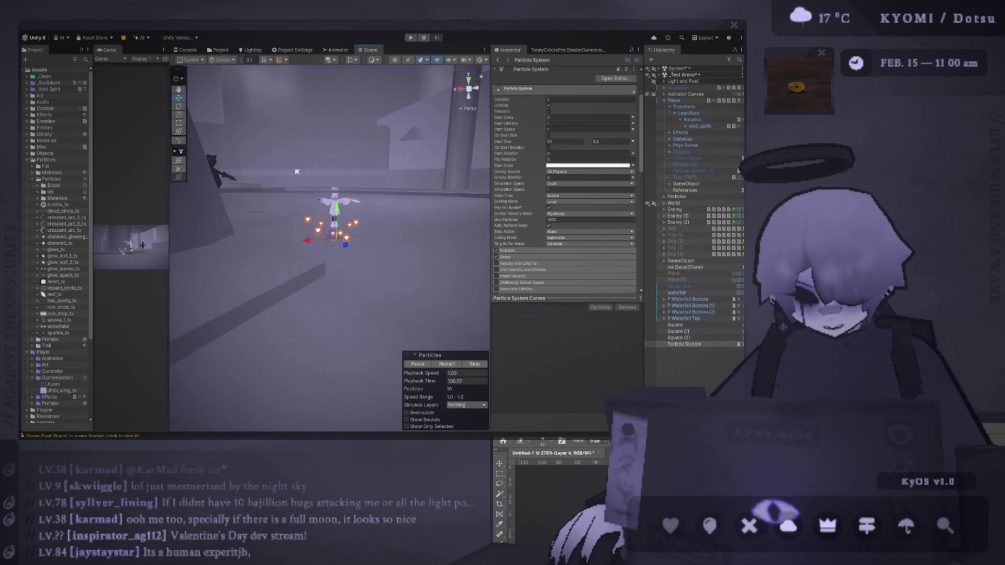
Zoom toward the player and lift the heart emitter along Y up to the character's body.
scroll(308, 209, "up", 5)
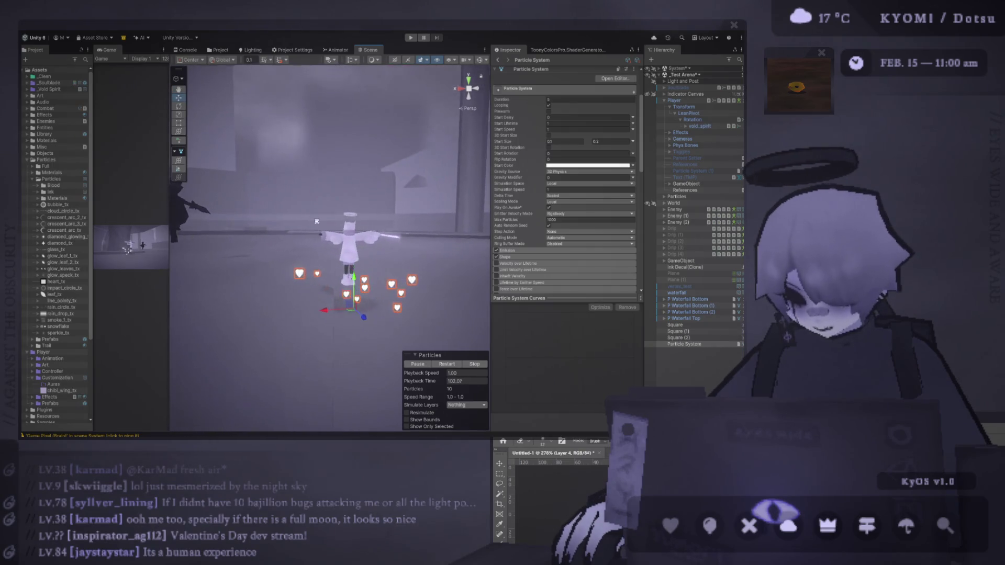
scroll(319, 242, "up", 5)
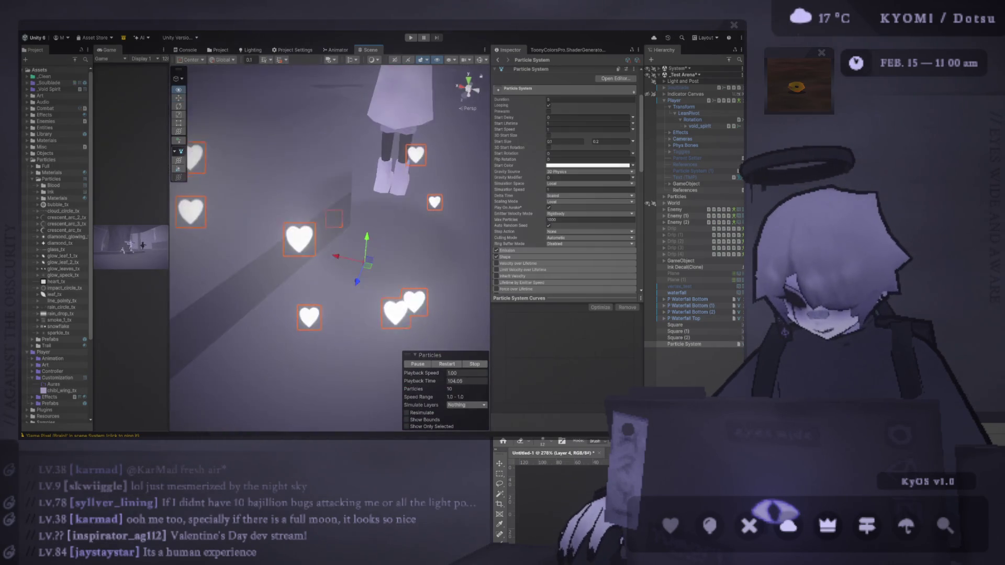
mouse_move(366, 254)
left_mouse_down()
mouse_move(397, 179)
mouse_move(356, 127)
mouse_move(269, 262)
mouse_move(265, 208)
mouse_move(331, 270)
left_mouse_up()
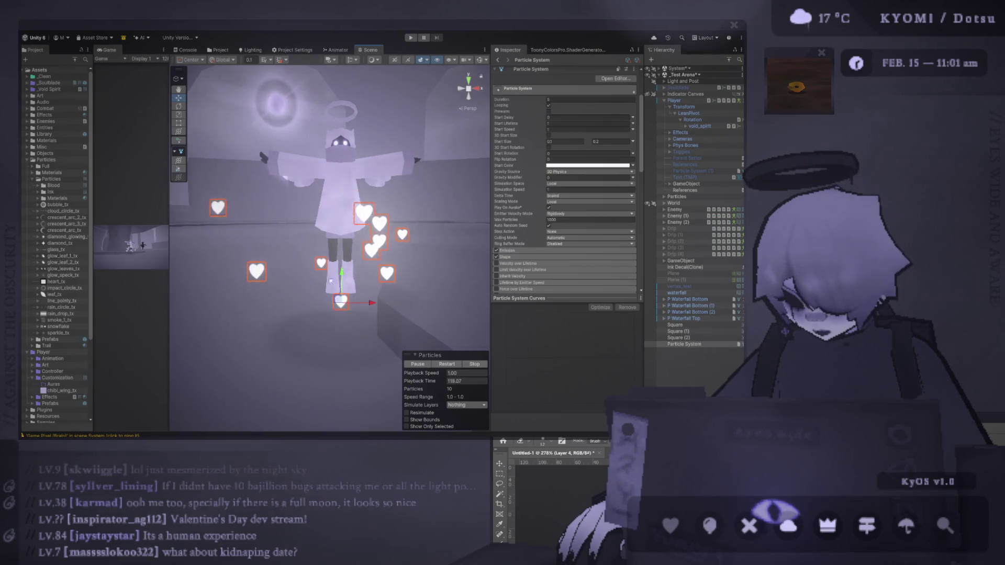
scroll(518, 231, "down", 2)
Change the emitter Shape from Cone to Box and raise the box up around the character.
left_click(518, 231)
left_click(517, 231)
left_click(517, 235)
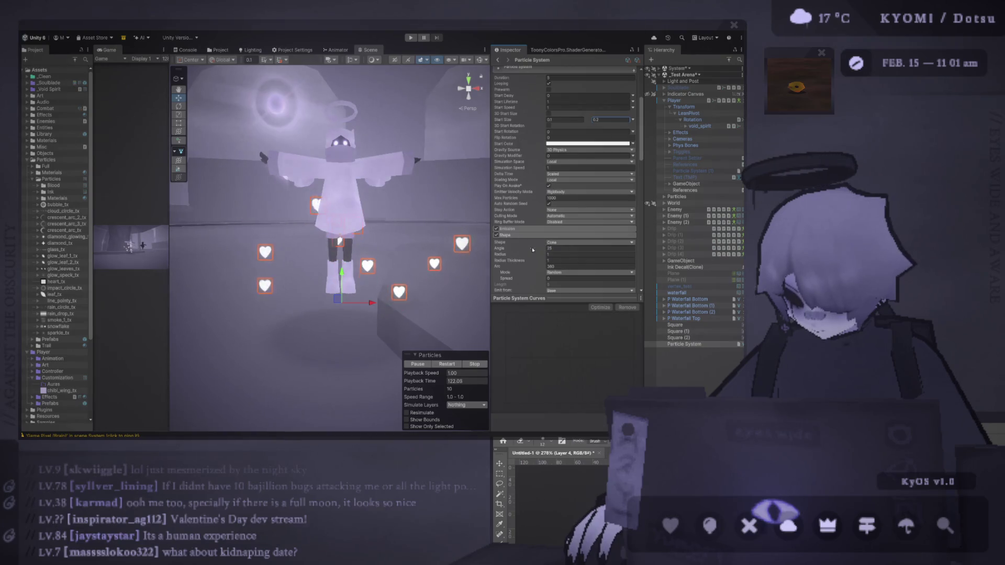
left_click_drag(570, 251, 558, 243)
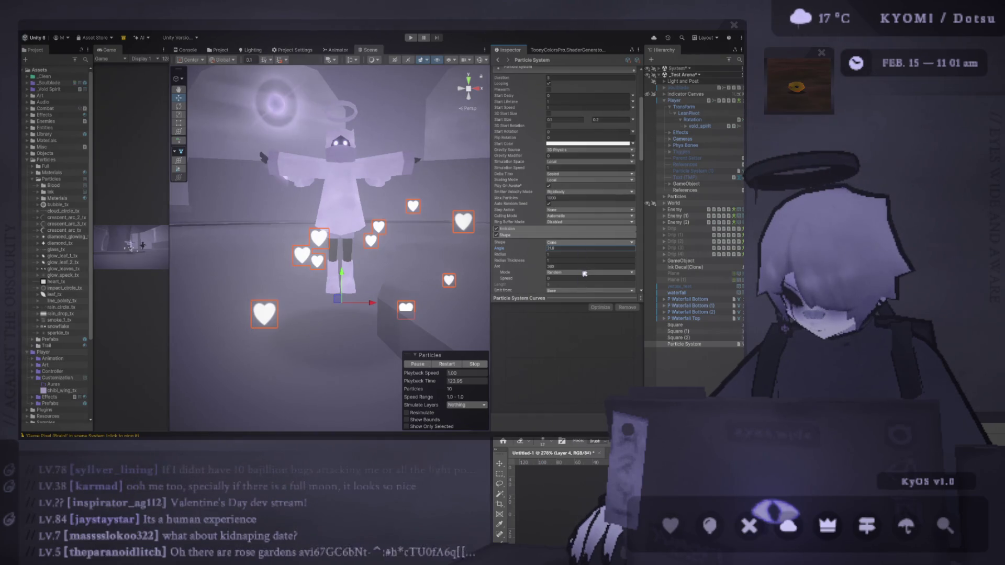
left_click(579, 286)
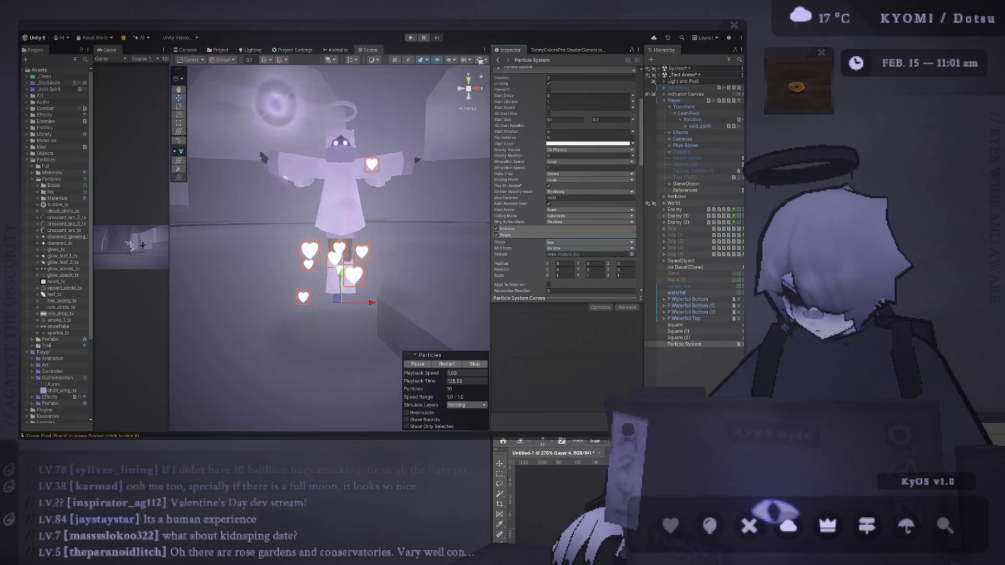
left_click_drag(342, 272, 342, 256)
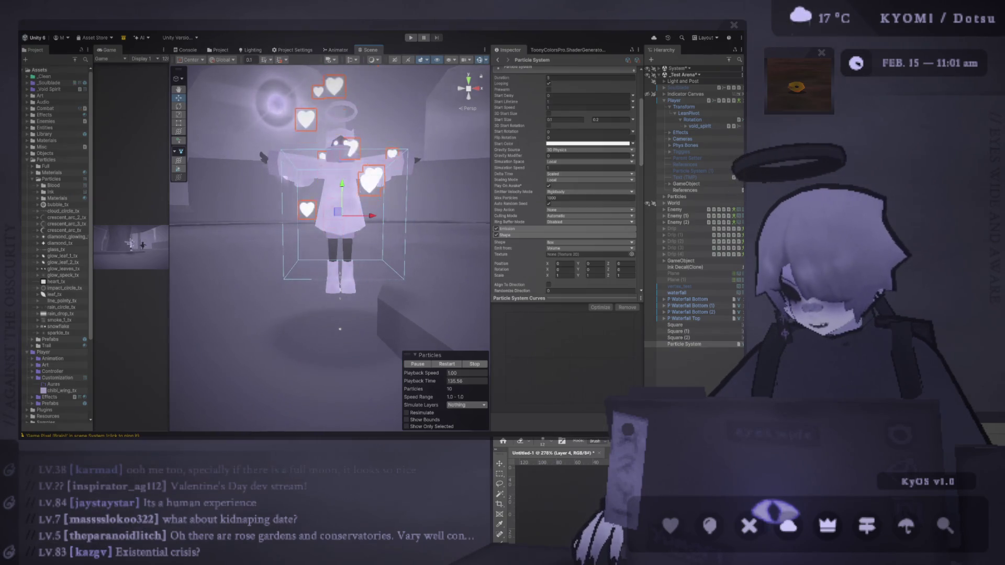
left_click(728, 344)
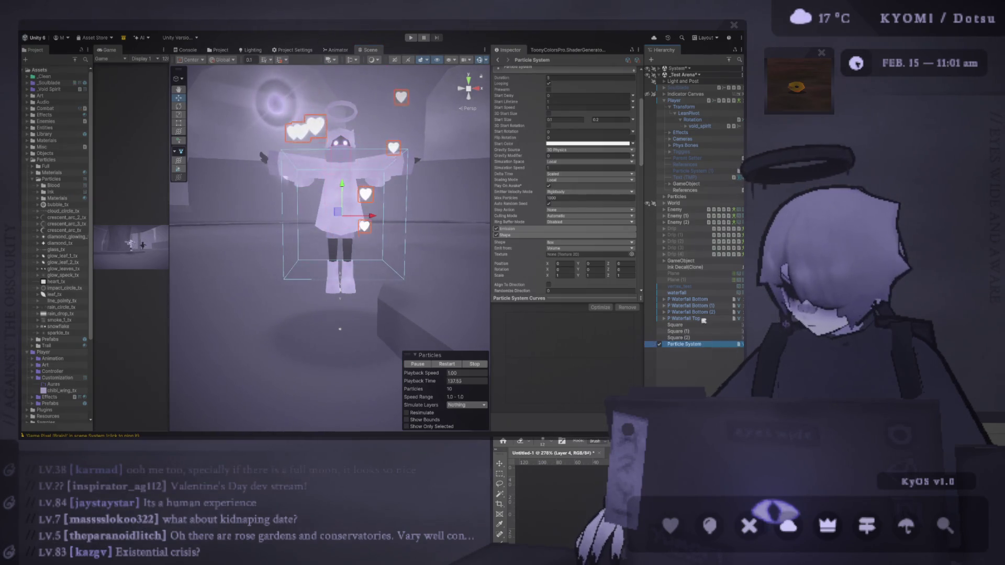
Create an empty Auras child under Player and move the Particle System inside it.
mouse_move(693, 108)
left_mouse_down()
mouse_move(685, 138)
mouse_move(678, 102)
left_mouse_up()
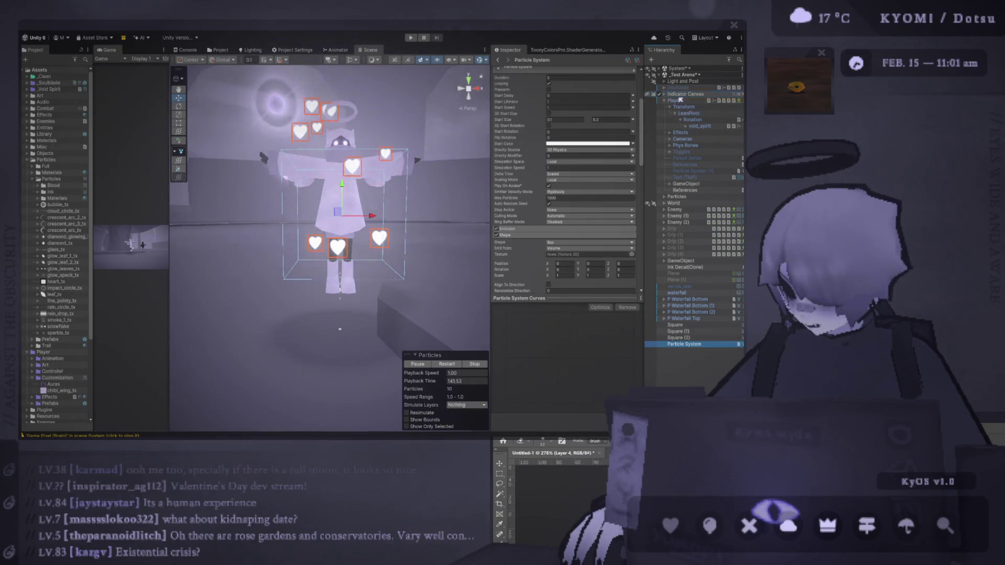
left_click(678, 101)
key("alt+shift+n")
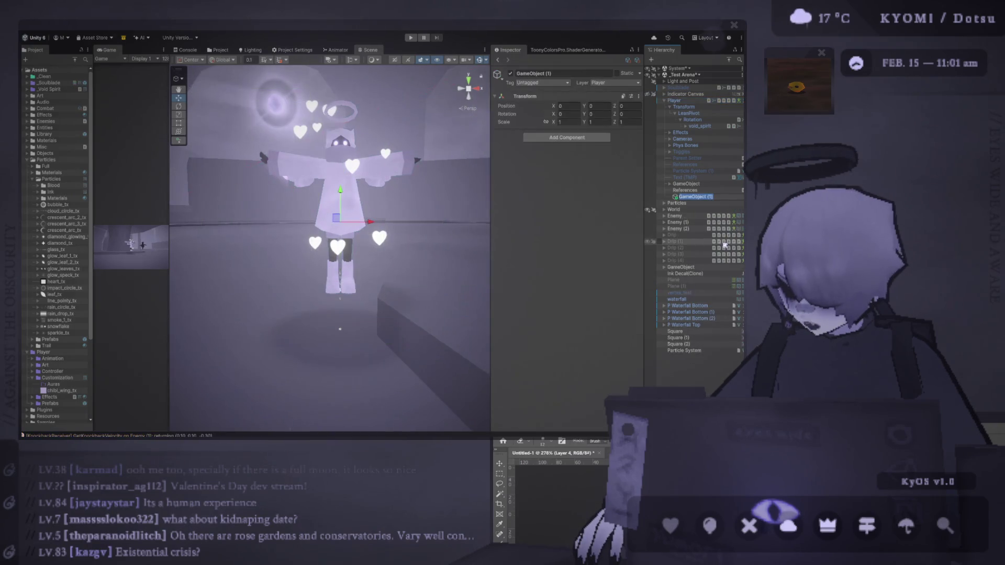
type("Auras")
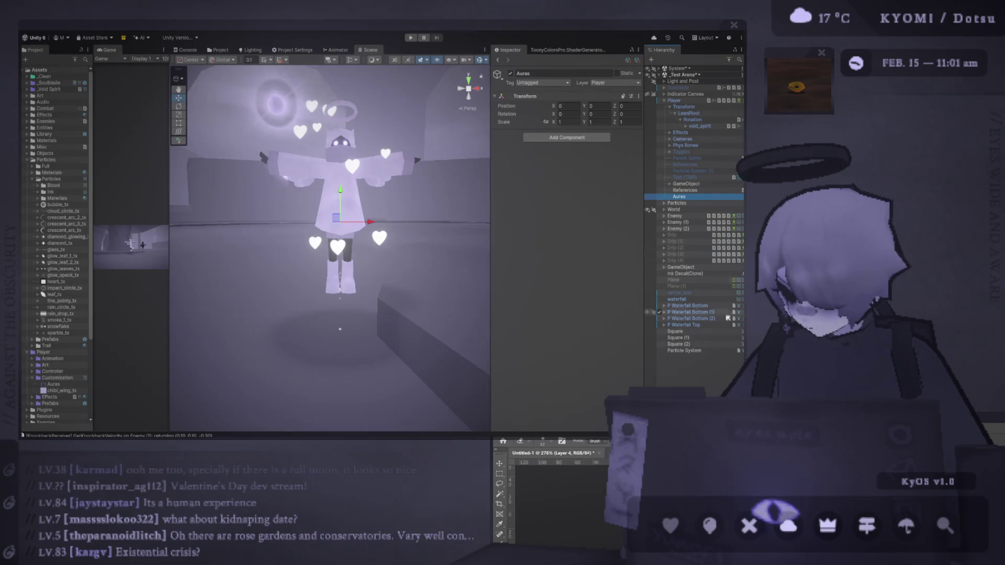
left_click_drag(684, 350, 686, 198)
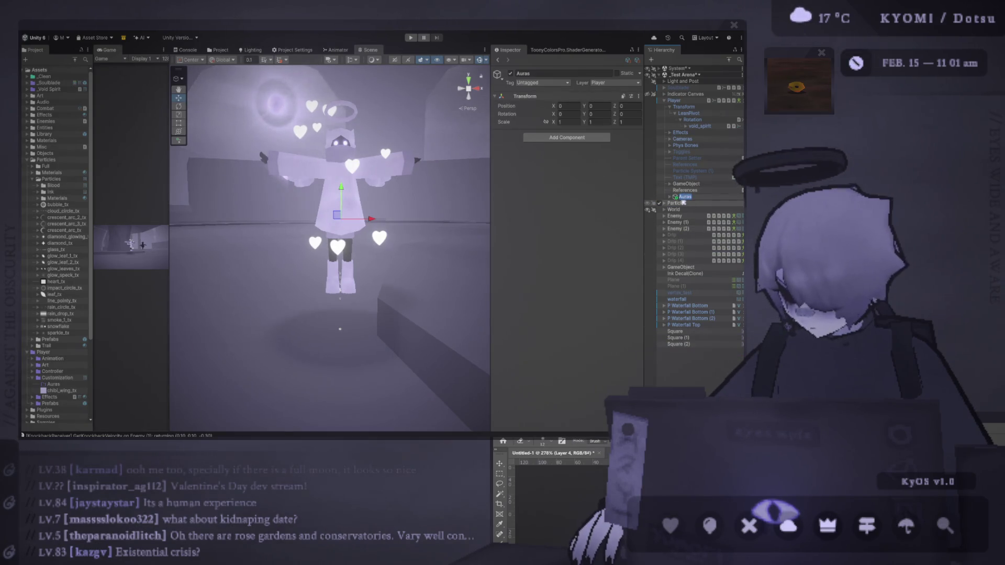
left_click(670, 197)
left_click(693, 203)
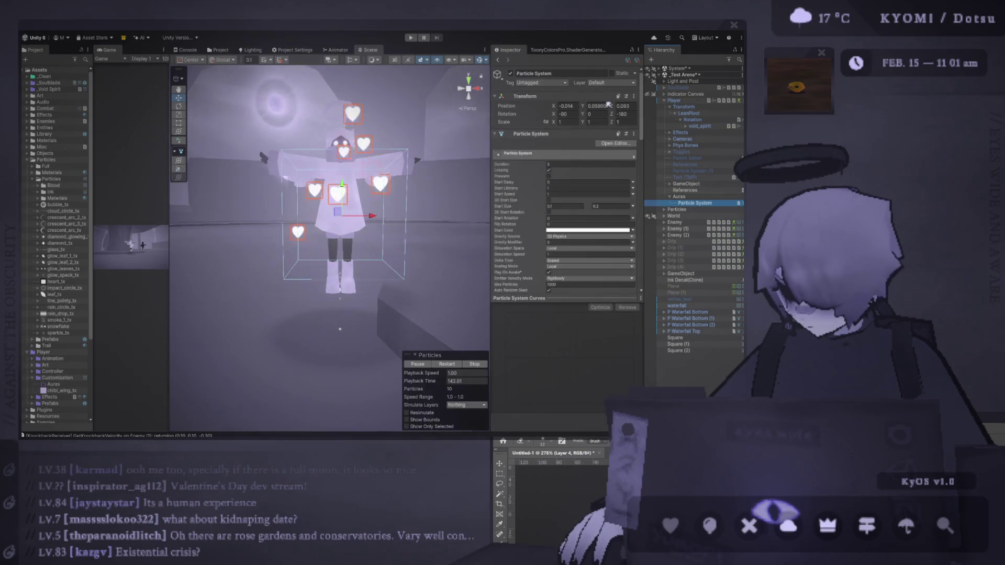
Set the Particle System's Transform Position X to 0.
left_click(525, 96)
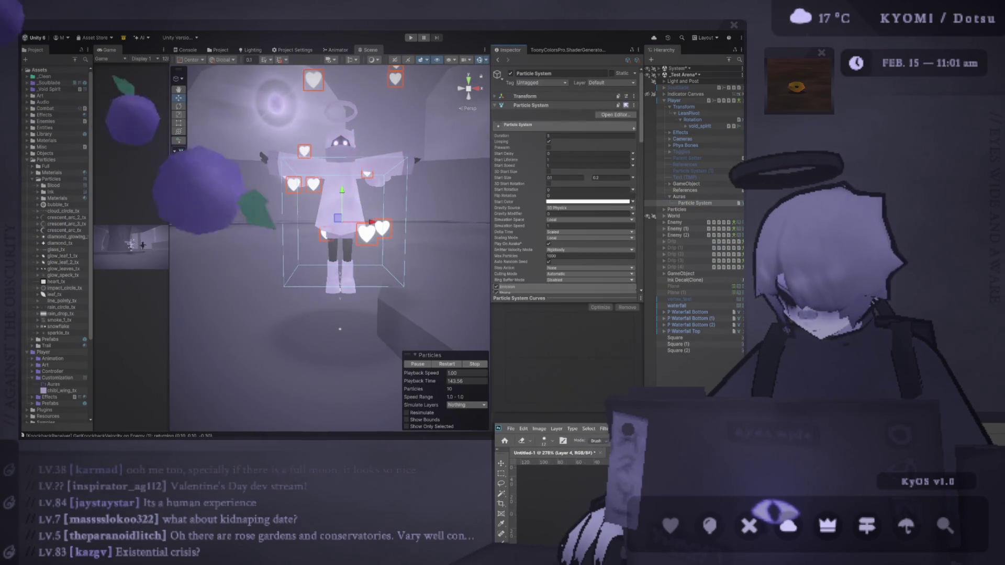
left_click(525, 97)
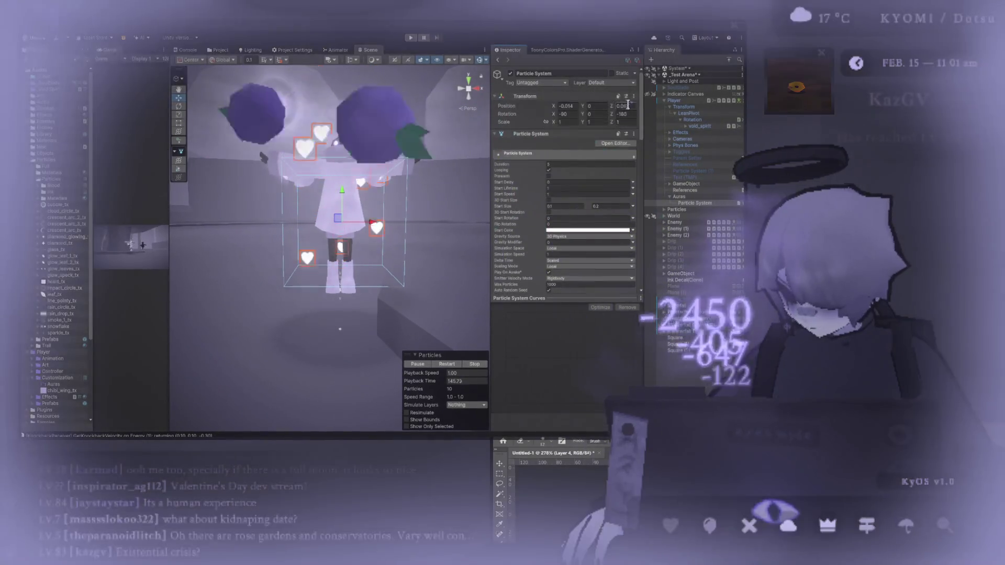
left_click(623, 106)
left_click(566, 106)
type("0")
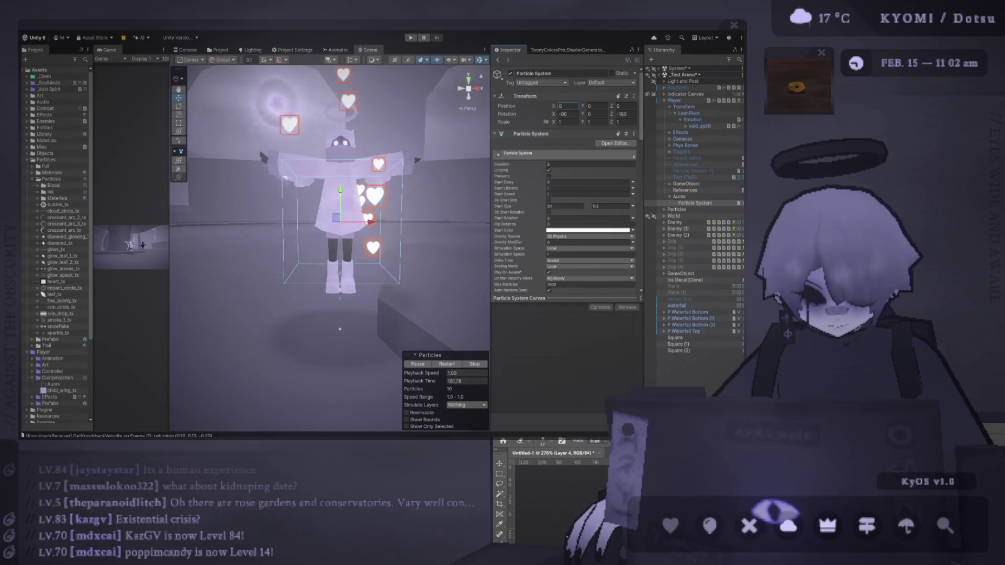
key("alt+Tab")
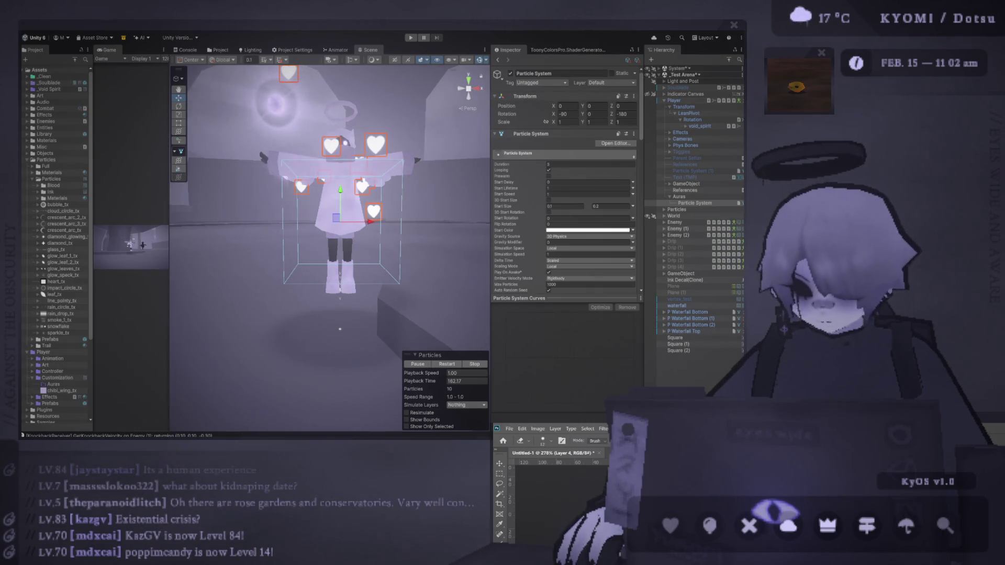
key("alt+Tab")
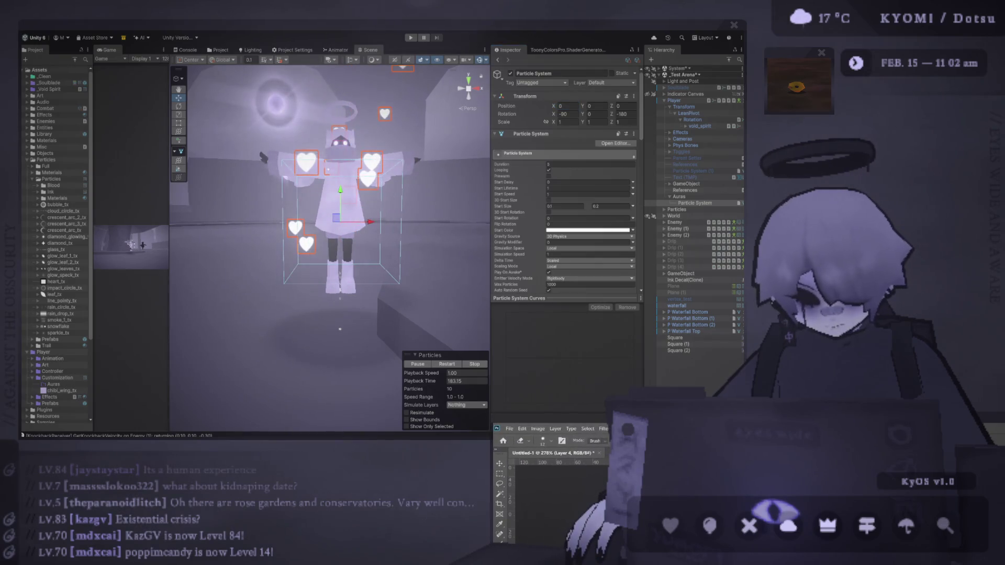
left_click(569, 106)
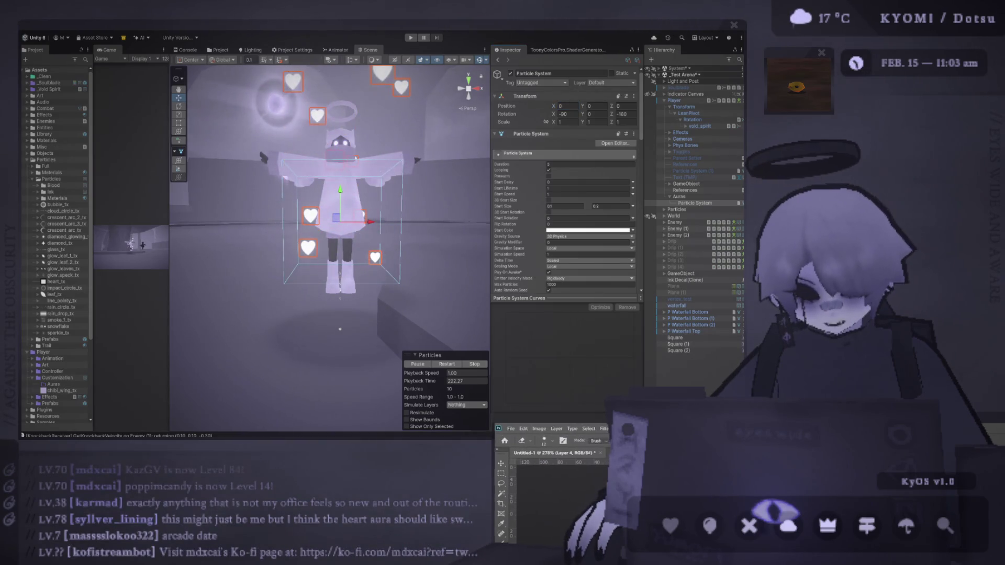
left_click(260, 362)
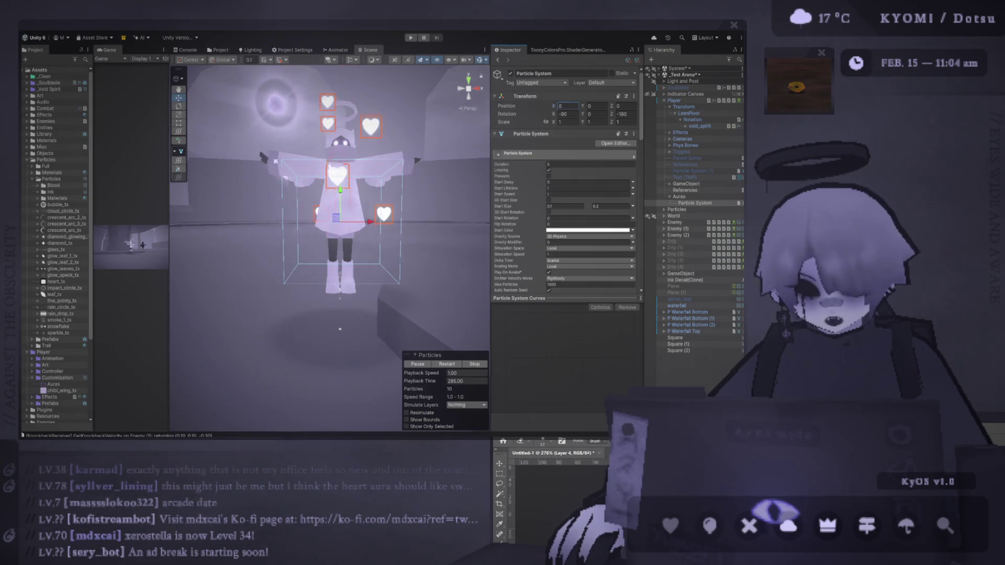
mouse_move(236, 130)
left_mouse_down()
mouse_move(170, 101)
mouse_move(257, 147)
mouse_move(354, 169)
left_mouse_up()
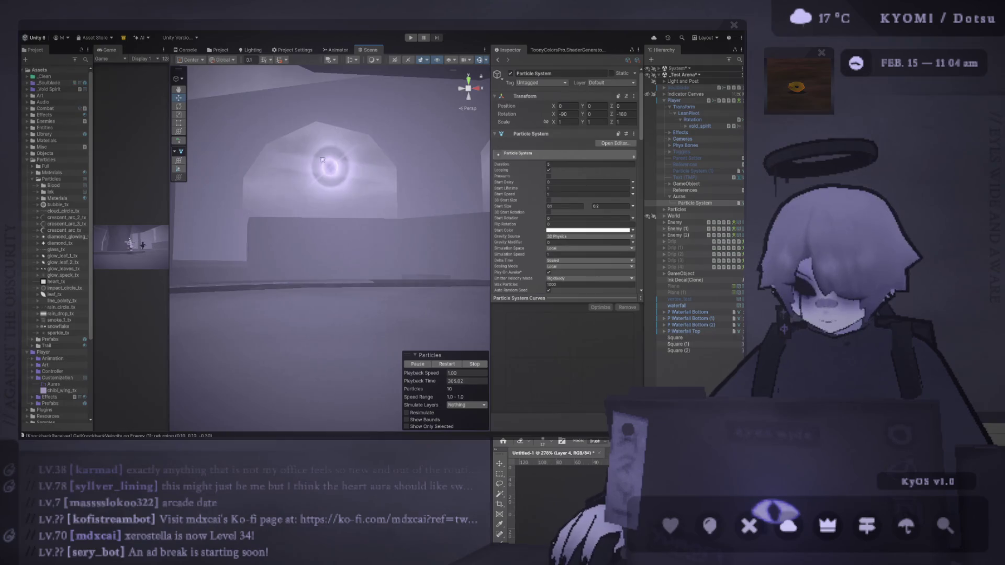
Select the sky_dome sphere by the moon to show its Clouds 1 Mat settings.
left_click(350, 163)
left_click(335, 188)
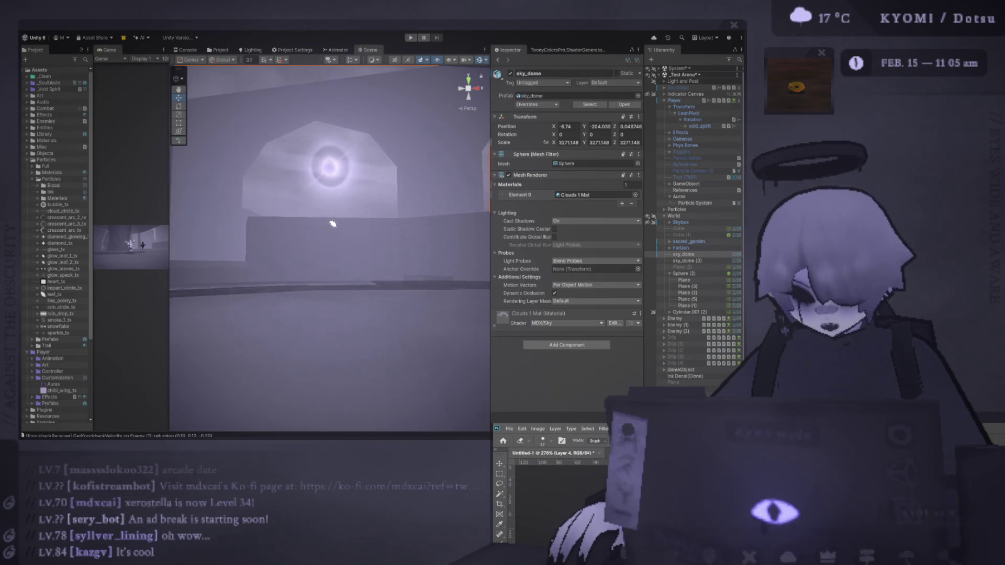
Drag the moon-halo photo over the Scene view and zoom it larger.
left_click_drag(492, 100, 234, 85)
scroll(233, 85, "up", 3)
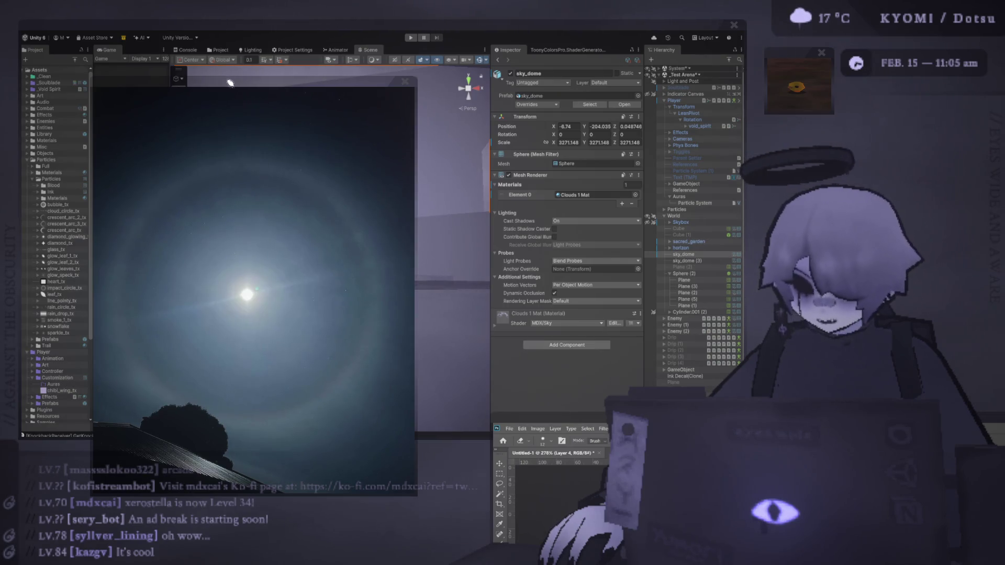
Reposition and zoom the moon-halo photo to compare it with the scene, then close it.
mouse_move(269, 88)
left_mouse_down()
mouse_move(654, 77)
mouse_move(604, 55)
mouse_move(580, 58)
left_mouse_up()
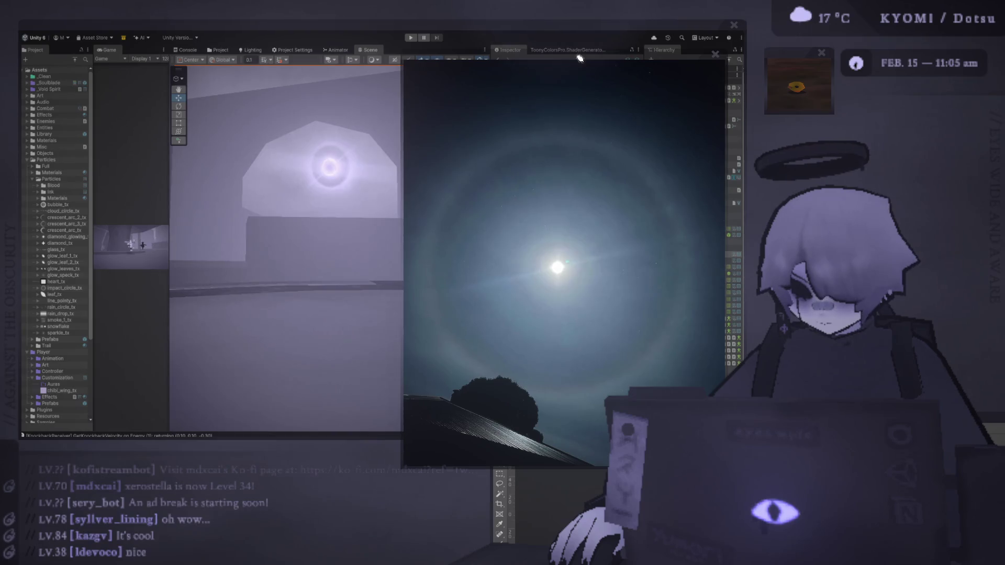
mouse_move(579, 58)
left_mouse_down()
mouse_move(349, 67)
mouse_move(348, 57)
left_mouse_up()
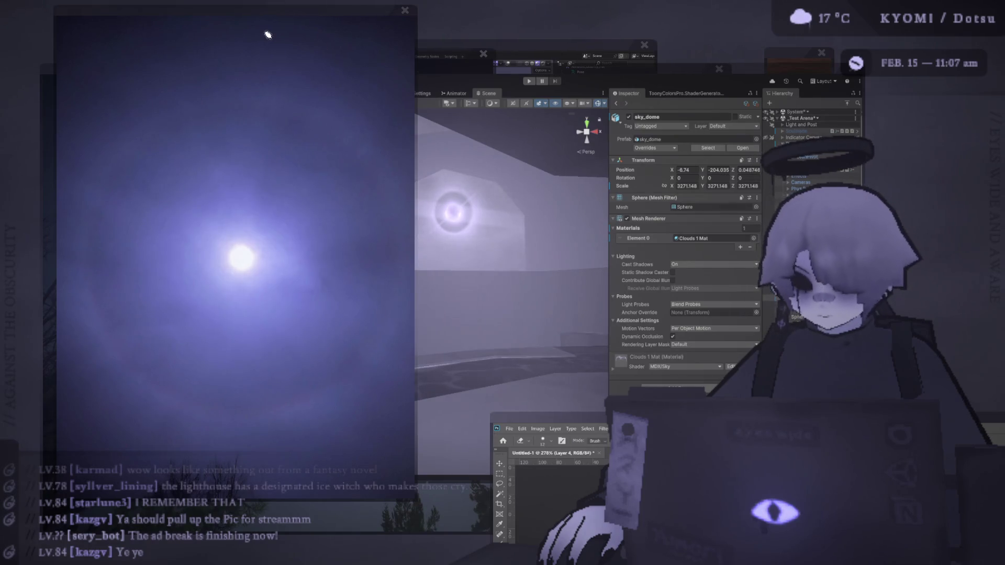
scroll(297, 15, "down", 5)
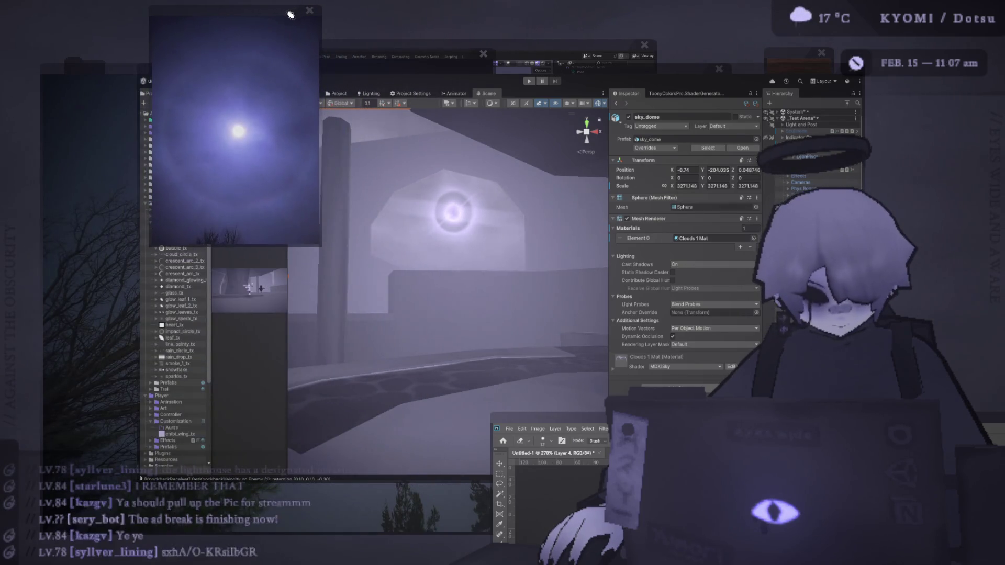
left_click_drag(273, 16, 417, 65)
scroll(422, 68, "up", 3)
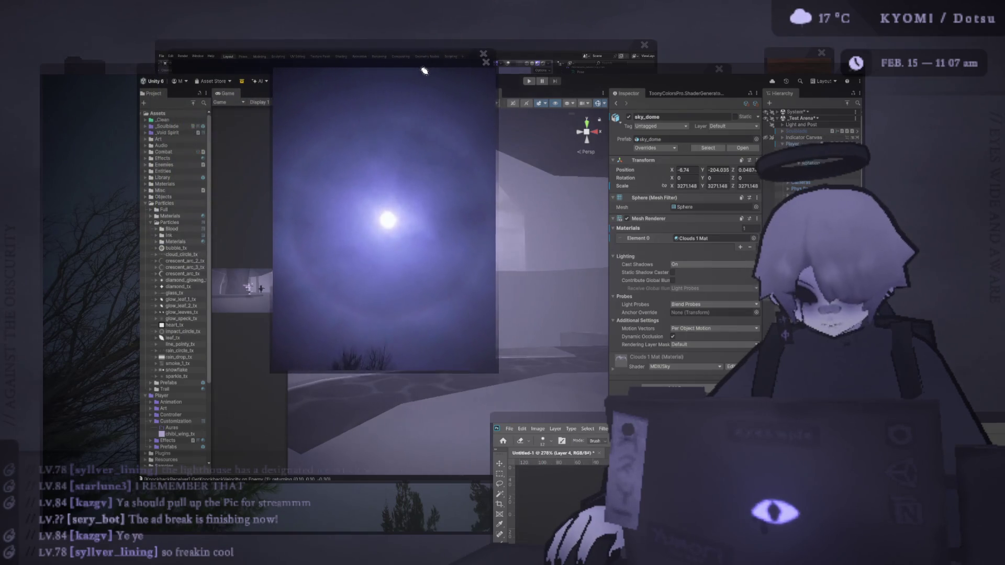
scroll(389, 59, "up", 4)
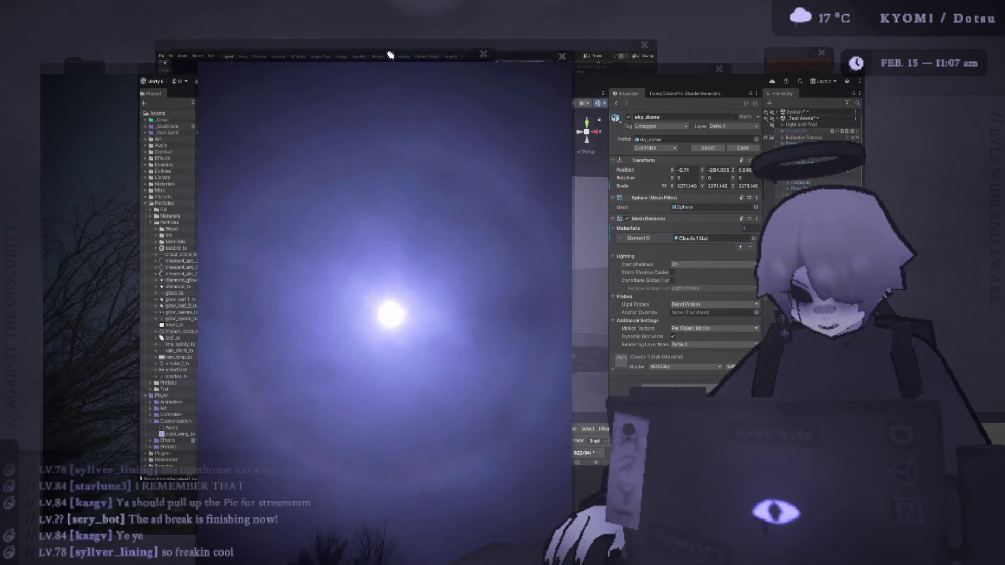
left_click_drag(391, 56, 386, 30)
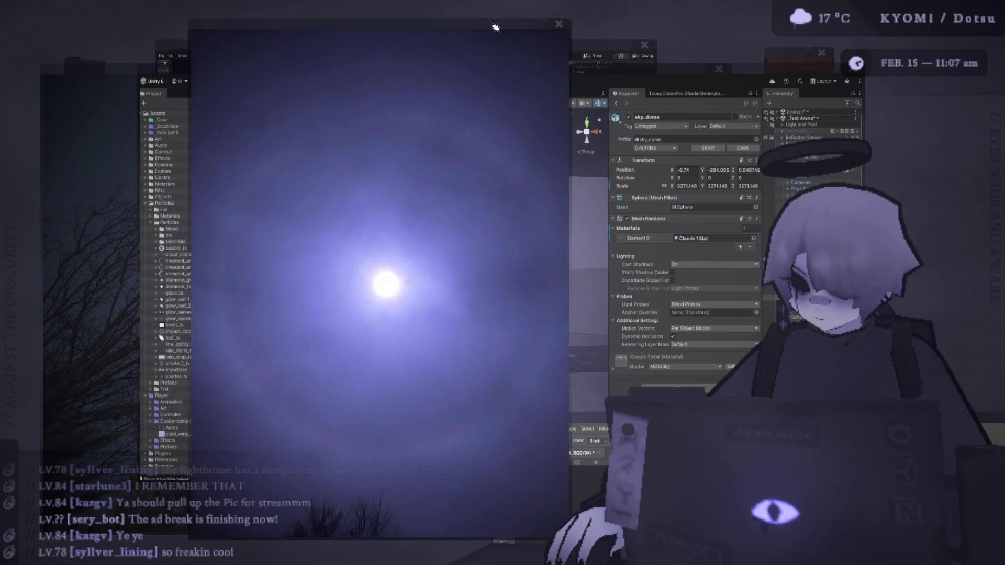
scroll(494, 26, "down", 2)
left_click_drag(259, 27, 202, 22)
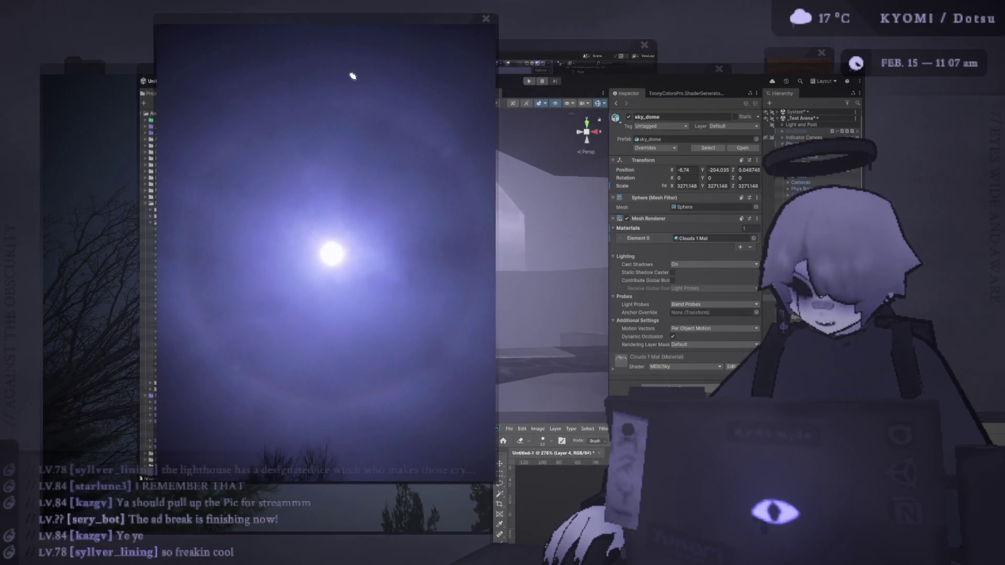
left_click(487, 19)
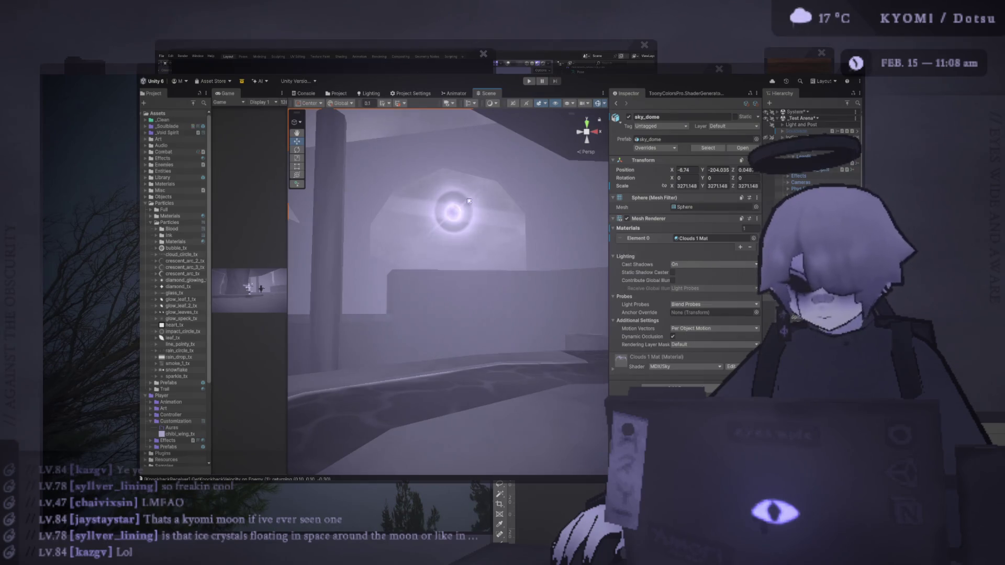
Scale up the Plane (3) moon halo, then duplicate it and resize the copy.
left_click(469, 201)
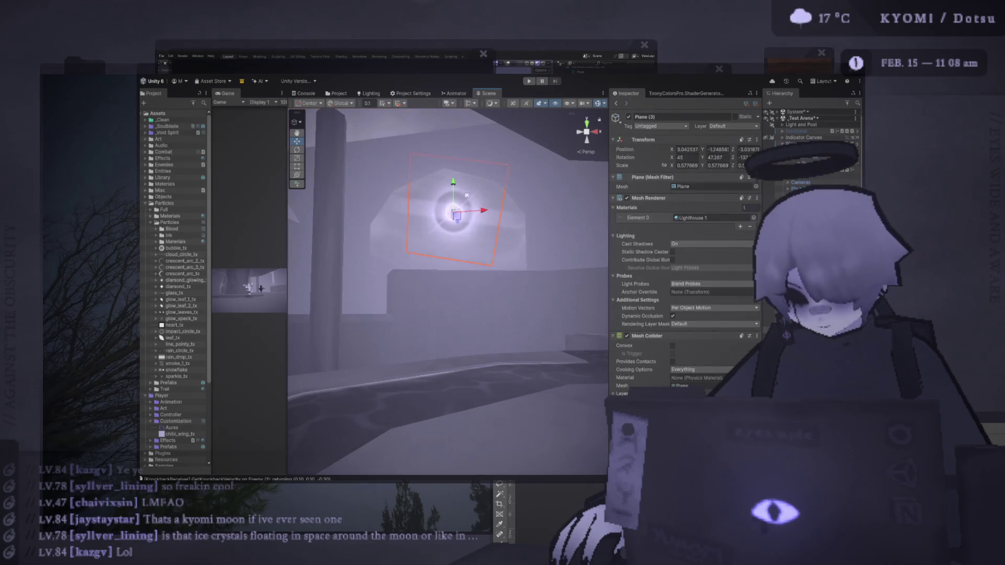
left_click(468, 198)
left_click(468, 197)
key("r")
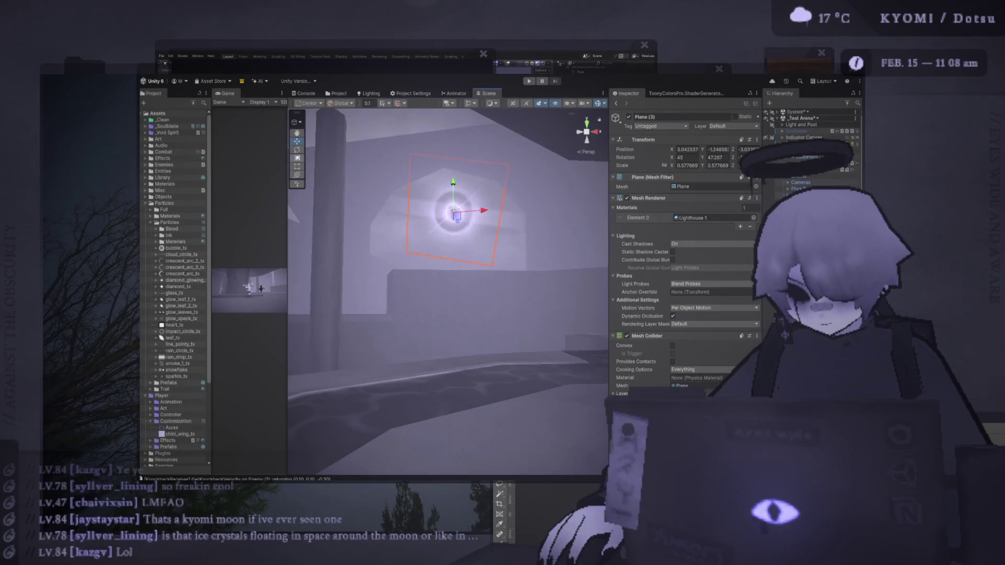
mouse_move(453, 213)
left_mouse_down()
mouse_move(545, 227)
mouse_move(454, 216)
mouse_move(521, 193)
left_mouse_up()
key("ctrl+d")
key("ctrl+d")
key("ctrl+d")
mouse_move(451, 214)
left_mouse_down()
mouse_move(469, 243)
mouse_move(491, 210)
mouse_move(505, 224)
left_mouse_up()
Orbit the view and cycle the moon selection through Plane (4) to sky_dome (3).
mouse_move(459, 270)
left_mouse_down()
mouse_move(484, 185)
mouse_move(447, 315)
mouse_move(449, 257)
mouse_move(455, 278)
left_mouse_up()
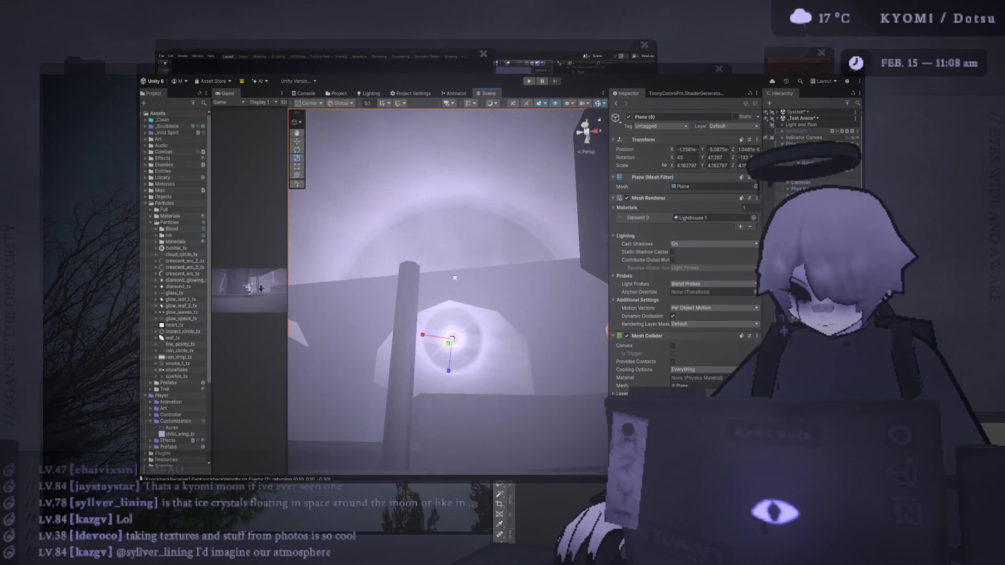
left_click(483, 325)
left_click(482, 325)
left_click(482, 324)
left_click(482, 324)
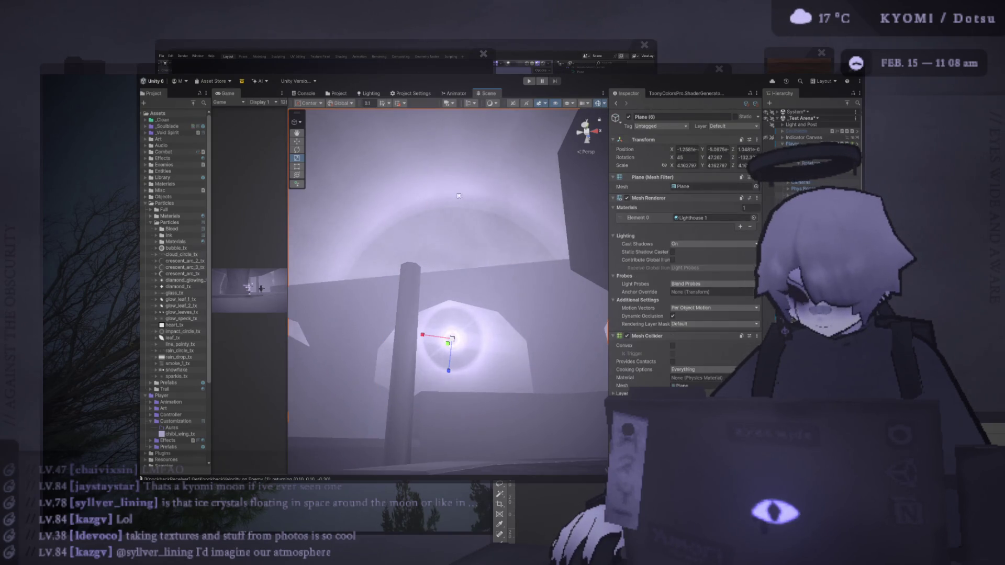
left_click(463, 191)
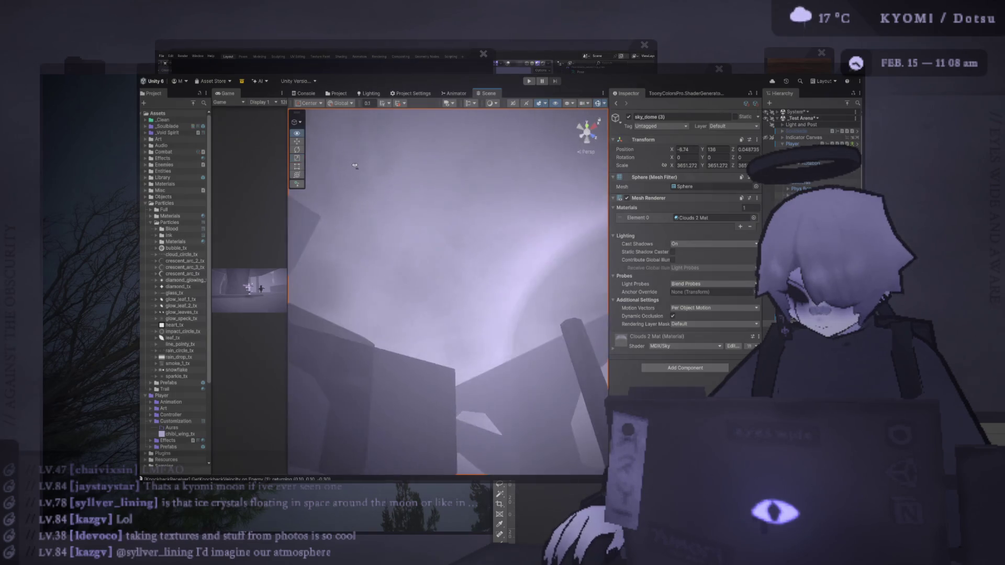
left_click(506, 234)
left_click(696, 219)
double_click(696, 218)
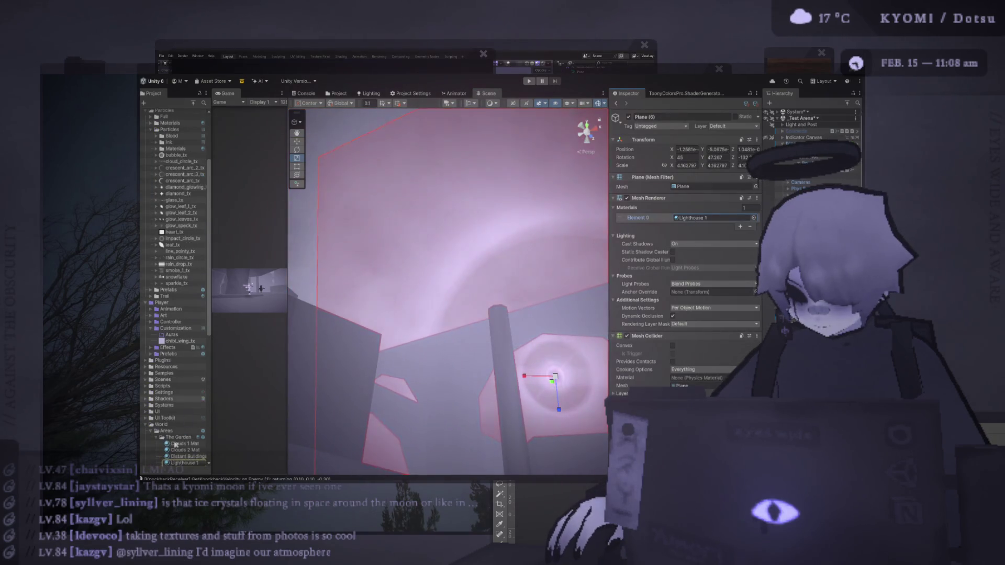
key("ctrl+d")
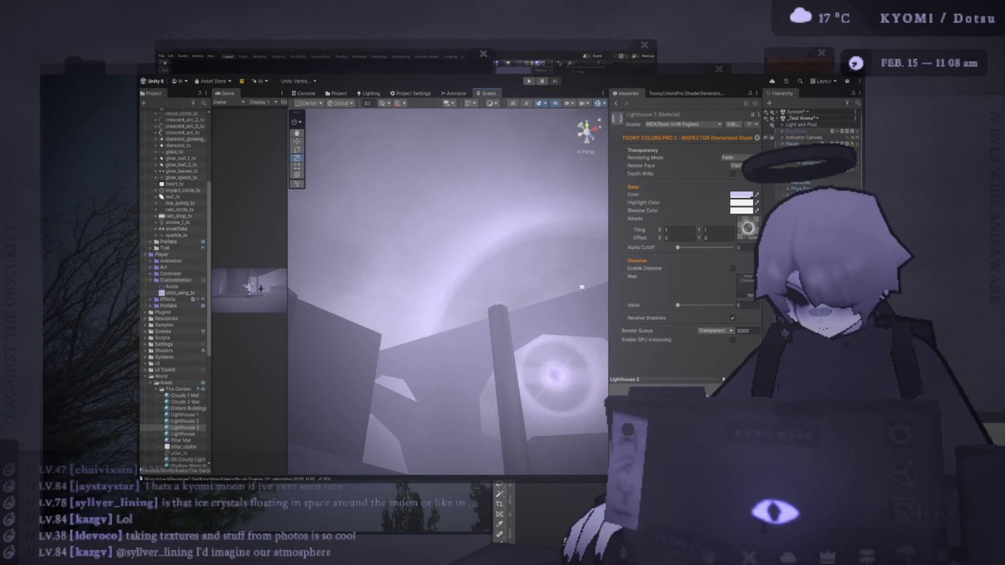
key("alt+Tab")
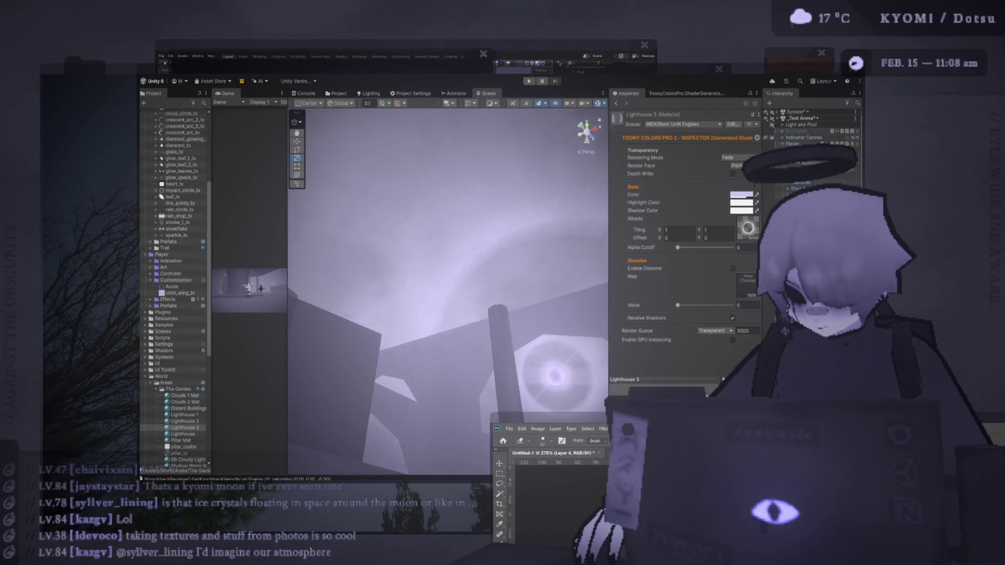
key("alt+Tab")
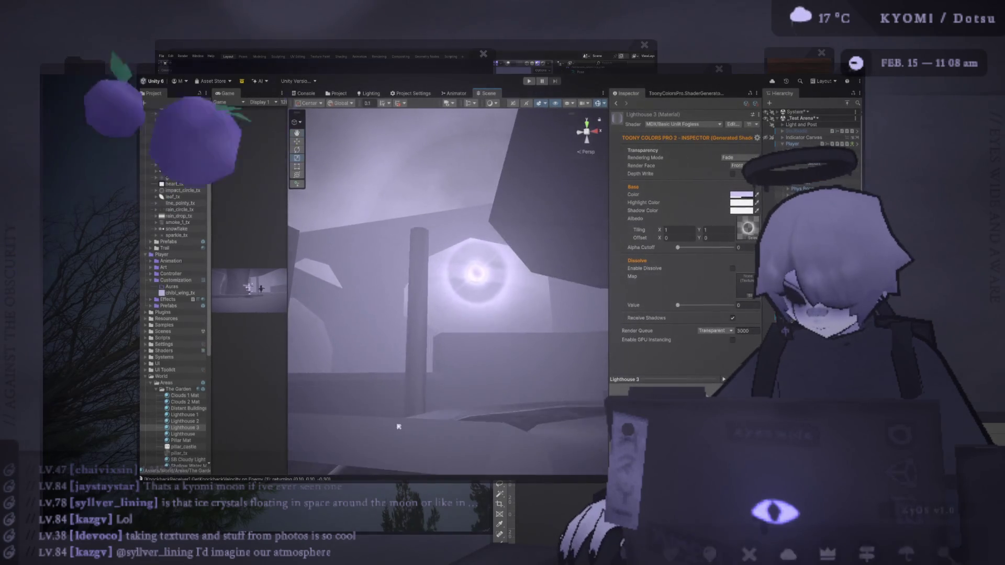
mouse_move(516, 430)
left_mouse_down()
mouse_move(424, 180)
mouse_move(466, 268)
left_mouse_up()
left_click(466, 272)
double_click(717, 217)
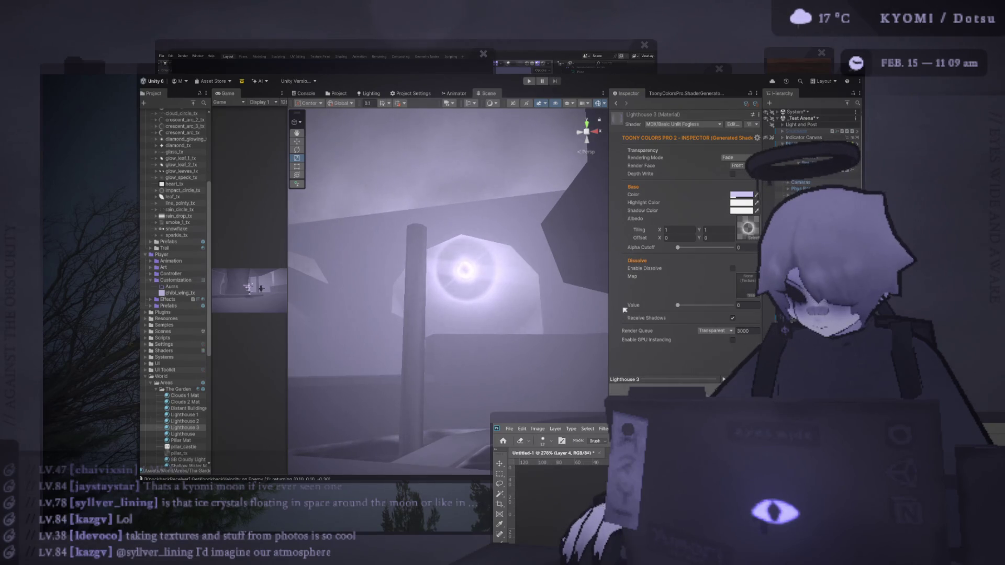
left_click(692, 271)
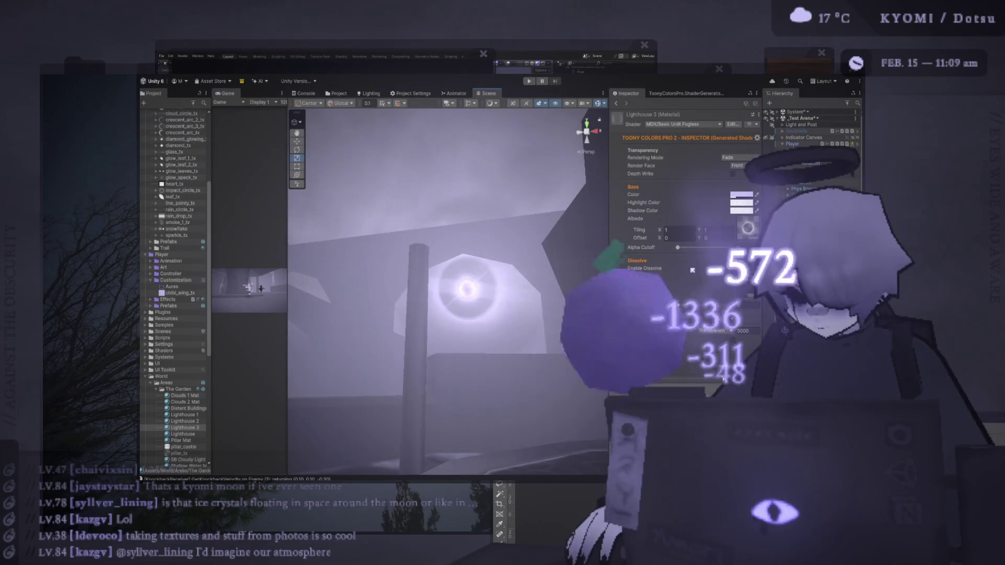
key("alt+Tab")
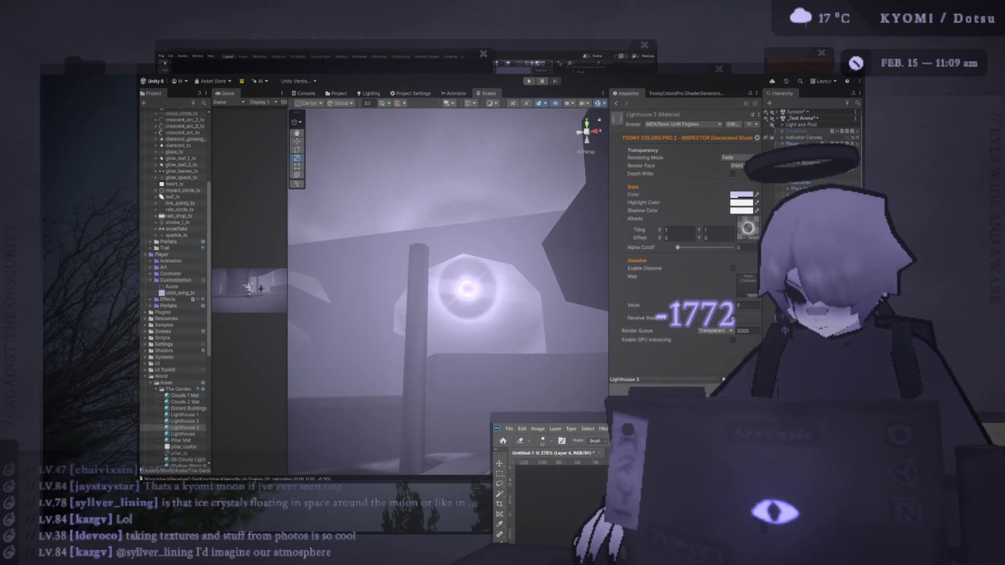
left_click(572, 314)
mouse_move(572, 314)
left_mouse_down()
mouse_move(478, 298)
mouse_move(424, 376)
left_mouse_up()
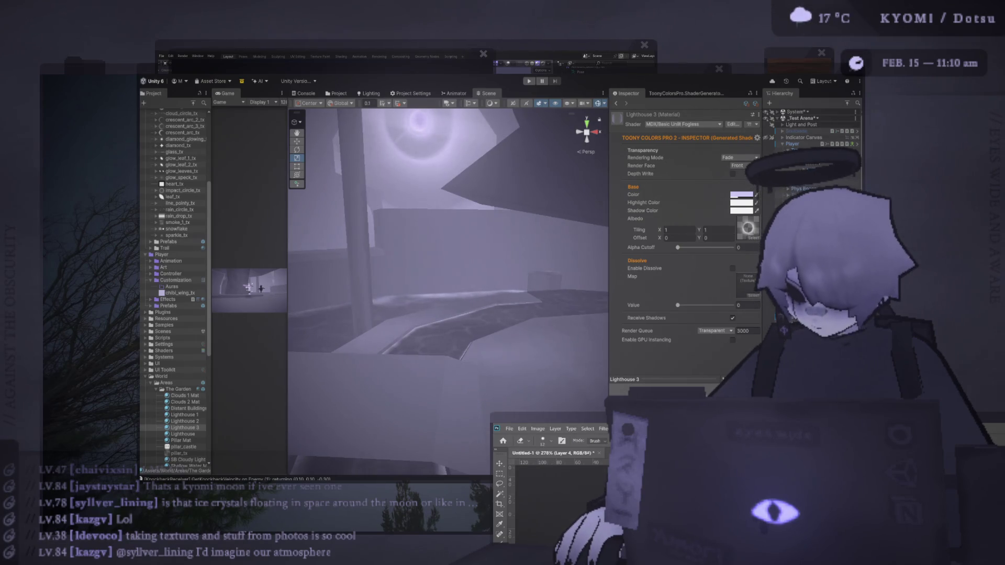
left_click(620, 146)
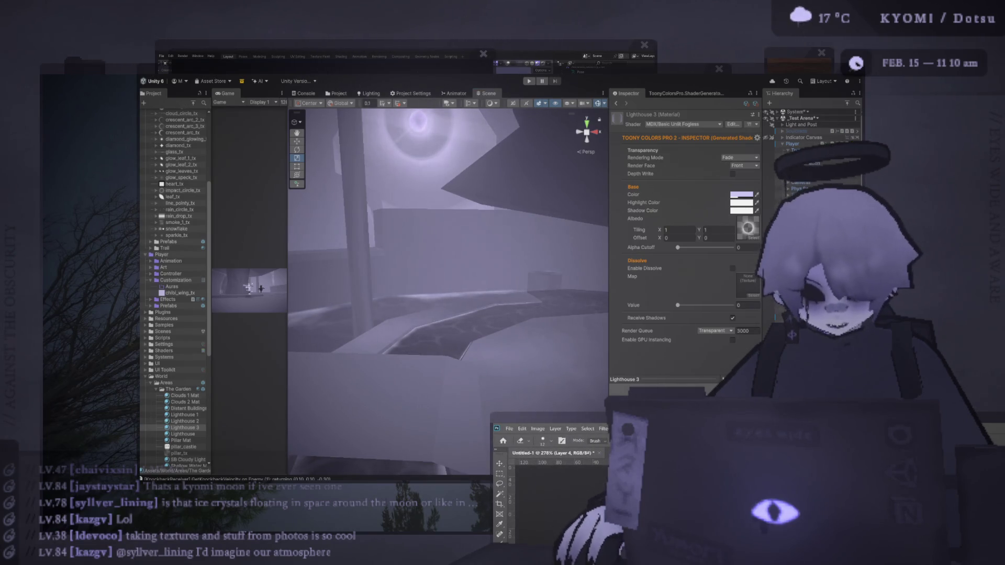
key("alt+Tab")
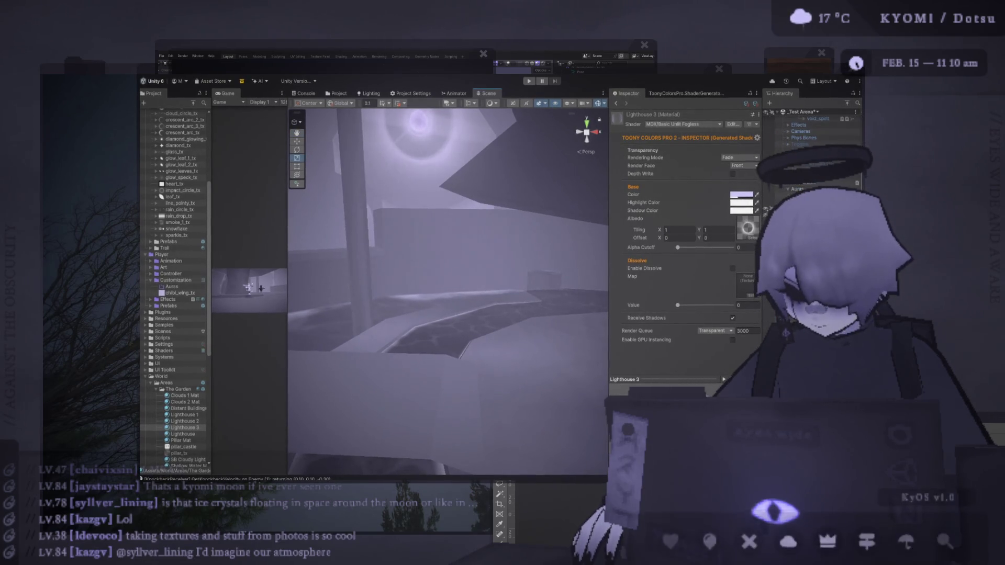
double_click(785, 196)
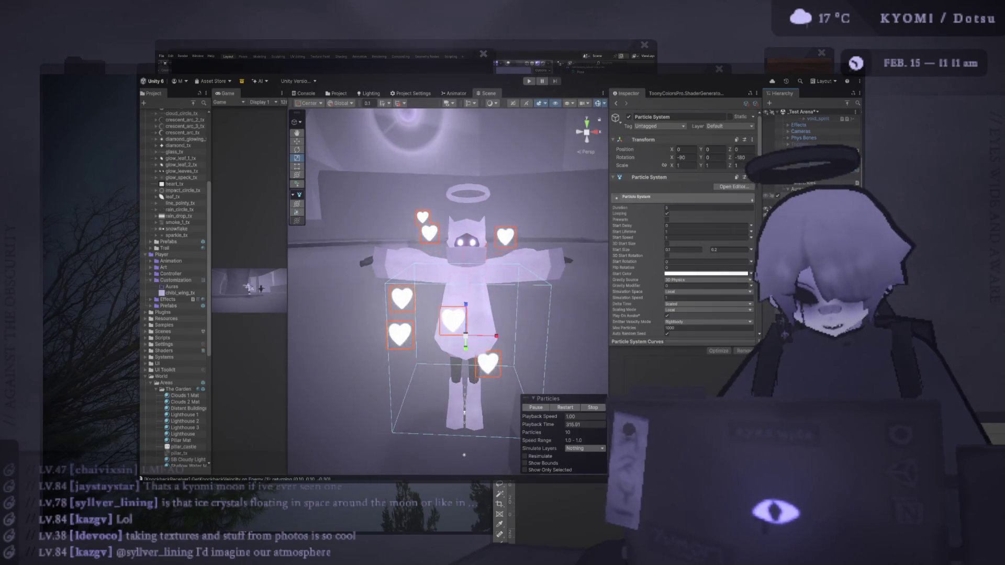
Confirm the name P Heart Particles, reposition the Unity window over Photoshop, and restart the particle preview.
key("Return")
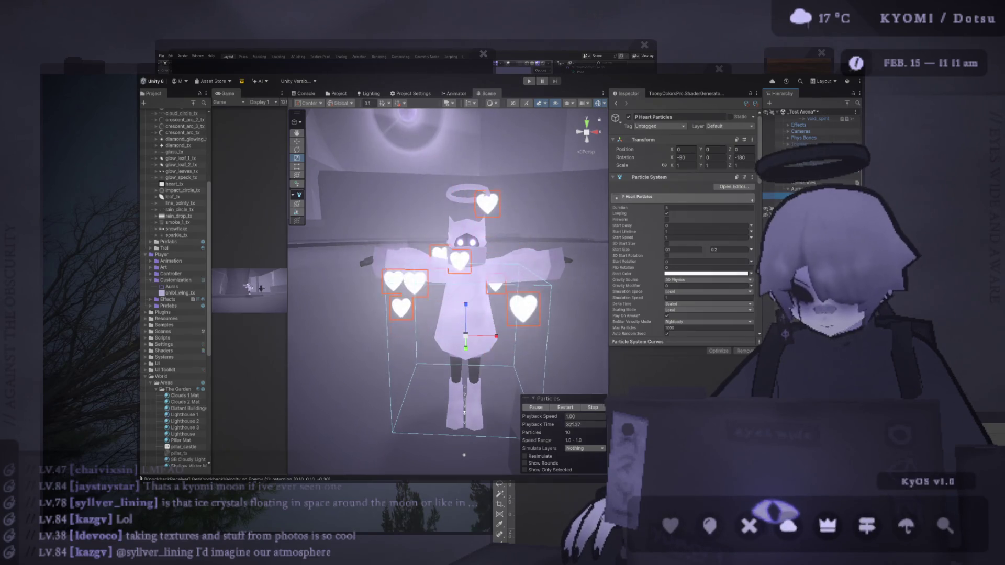
key("alt+Tab")
mouse_move(270, 74)
left_mouse_down()
mouse_move(169, 23)
mouse_move(154, 27)
left_mouse_up()
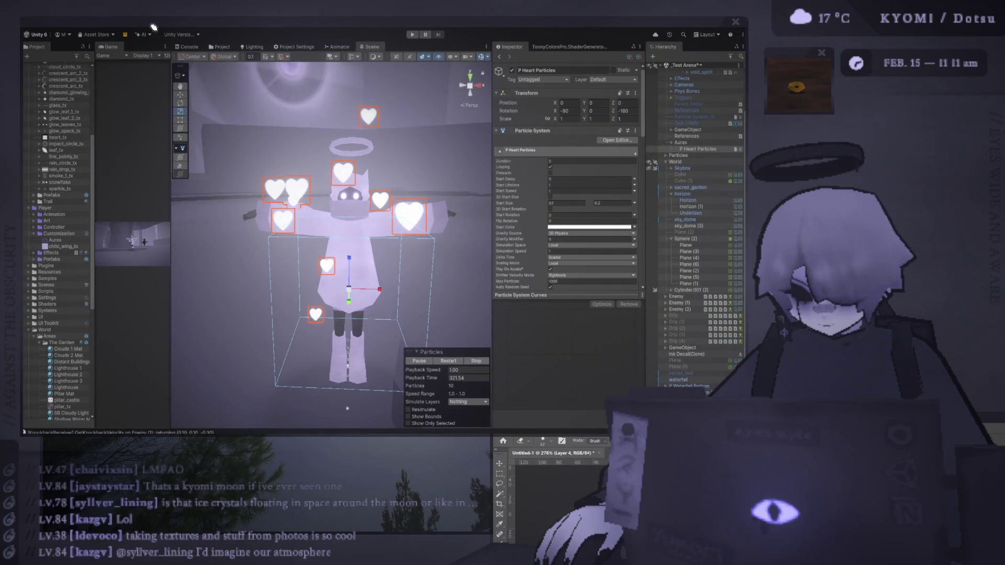
scroll(346, 173, "down", 3)
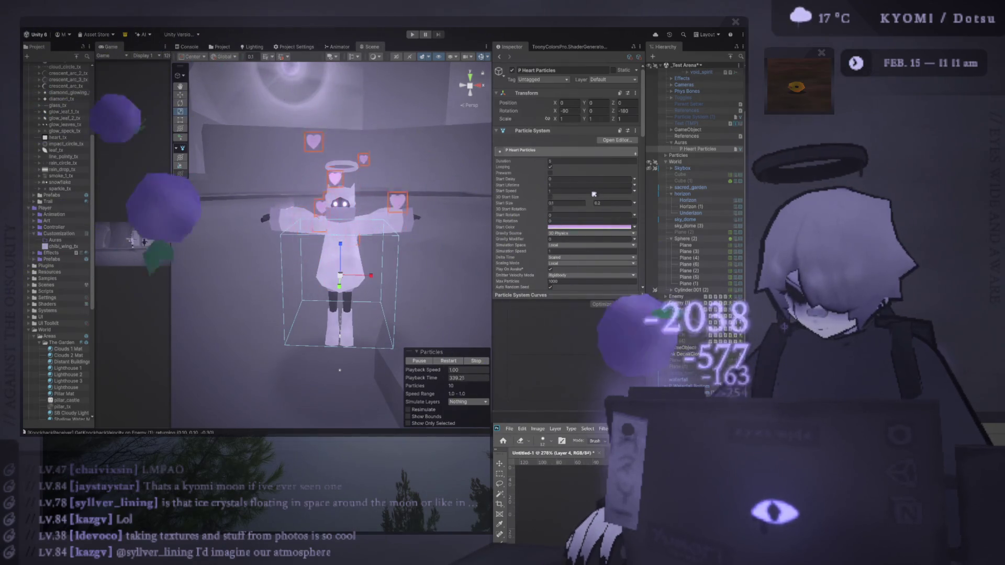
left_click(596, 237)
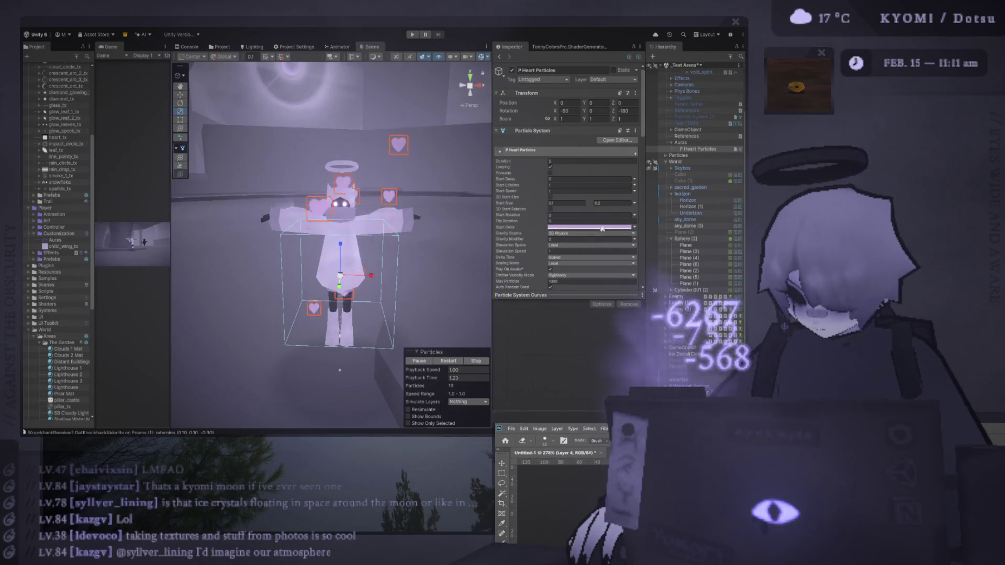
Restart the heart preview and set Start Color to Random Between Two Colors.
left_click(446, 361)
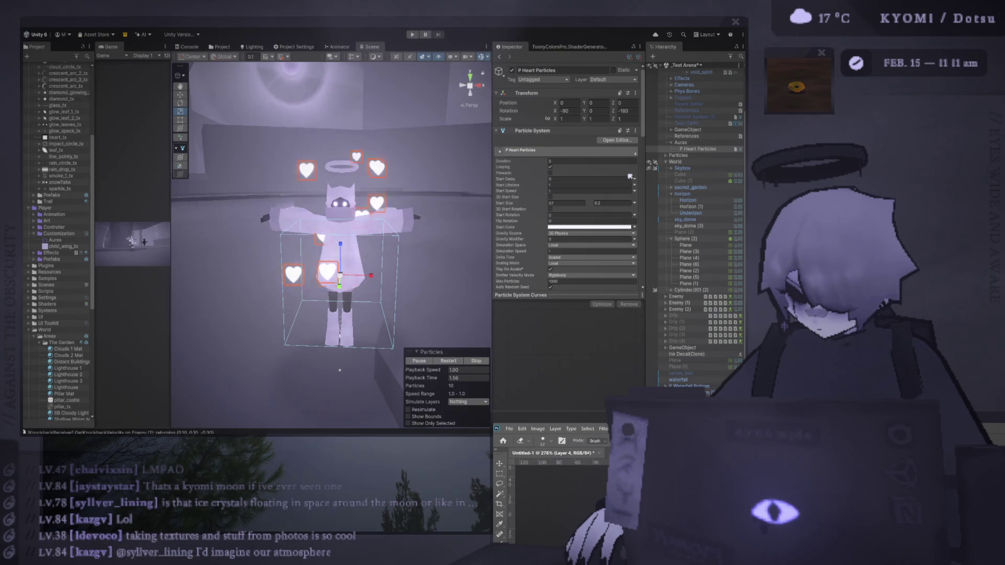
left_click(468, 361)
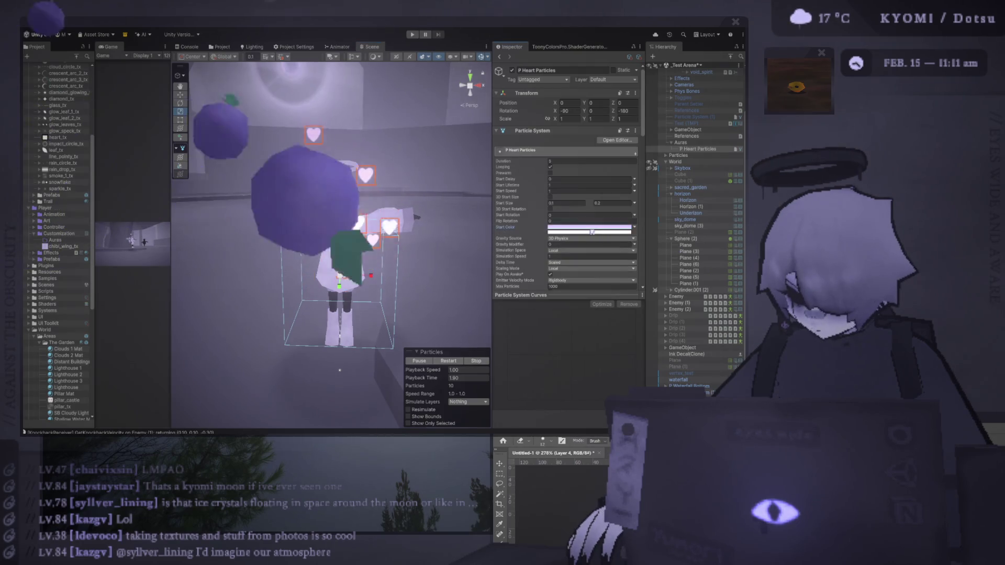
left_click(635, 226)
left_click(654, 256)
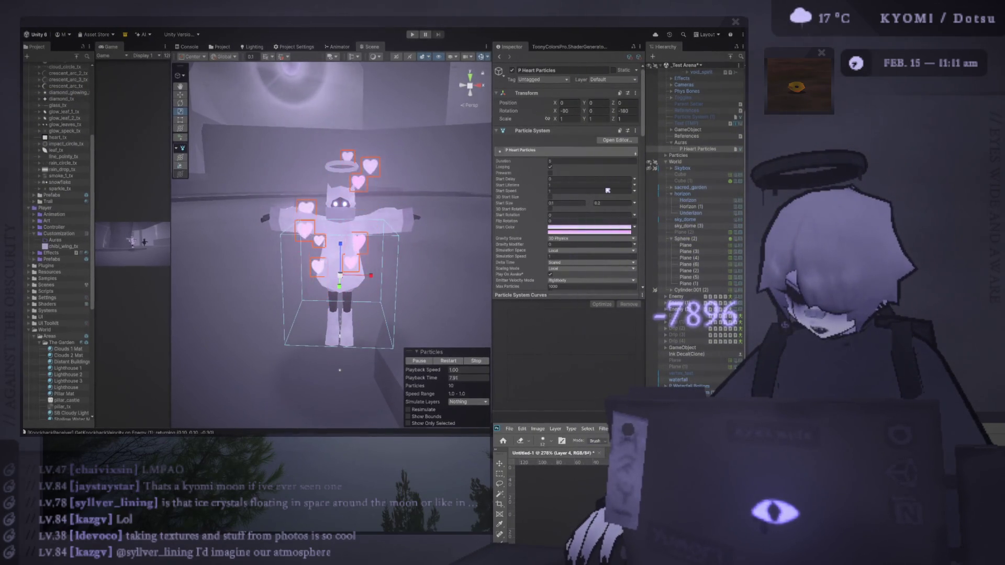
Replay the pink-tinted hearts and rebalance the Game/Scene split around the character.
left_click_drag(418, 252, 402, 225)
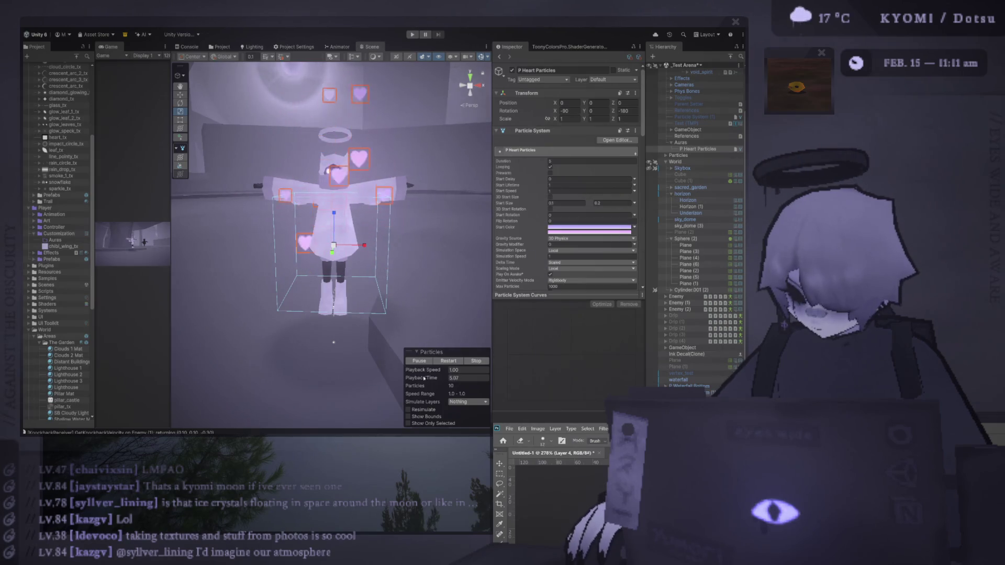
left_click(604, 252)
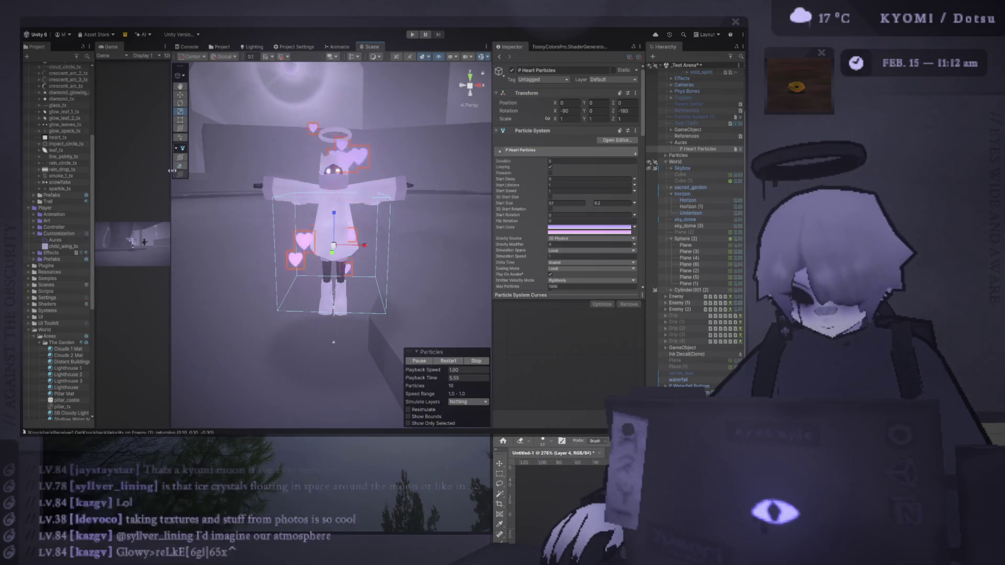
left_click_drag(172, 171, 401, 203)
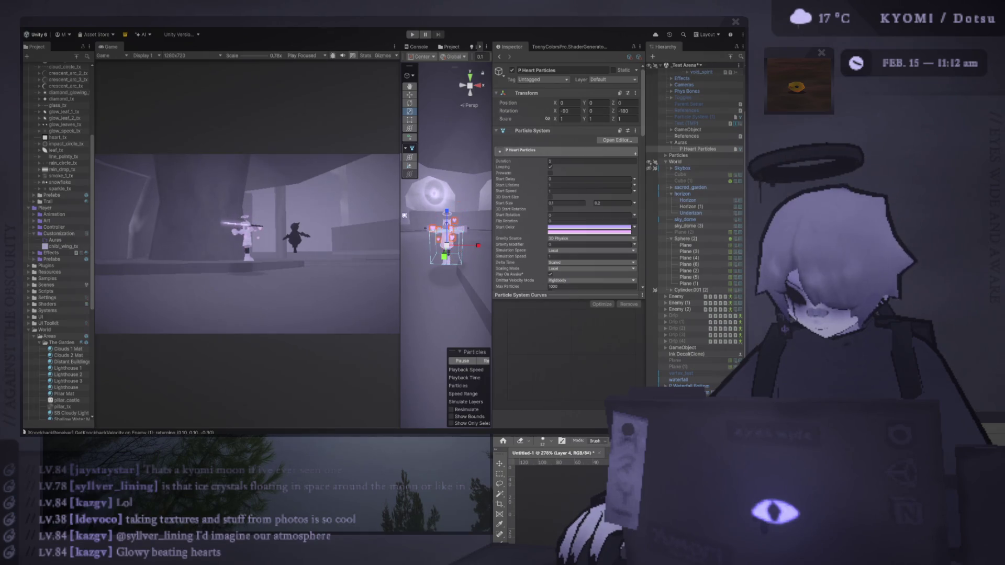
left_click_drag(398, 215, 268, 216)
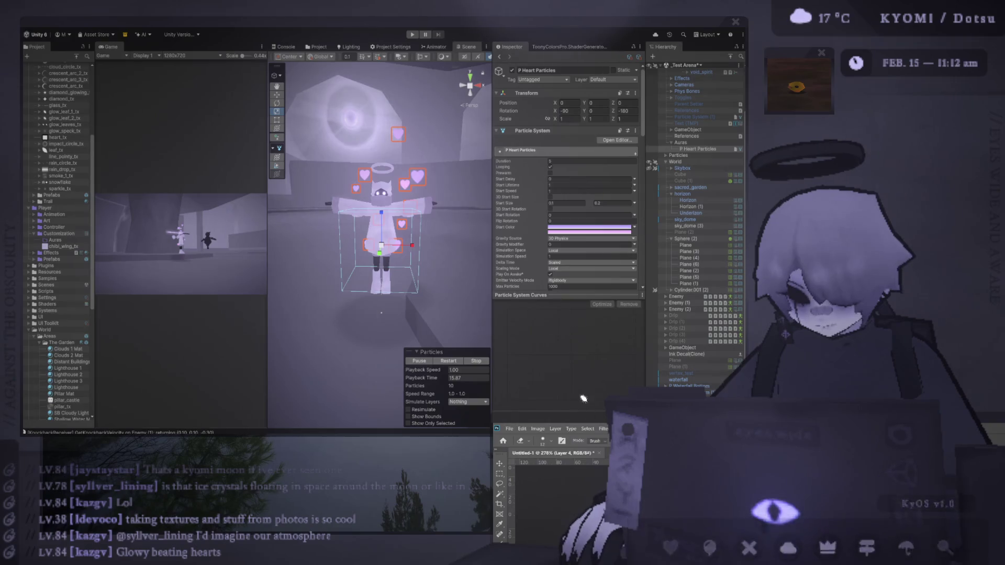
Show the dark background Layer 1 and add a new layer with a black brush.
double_click(547, 424)
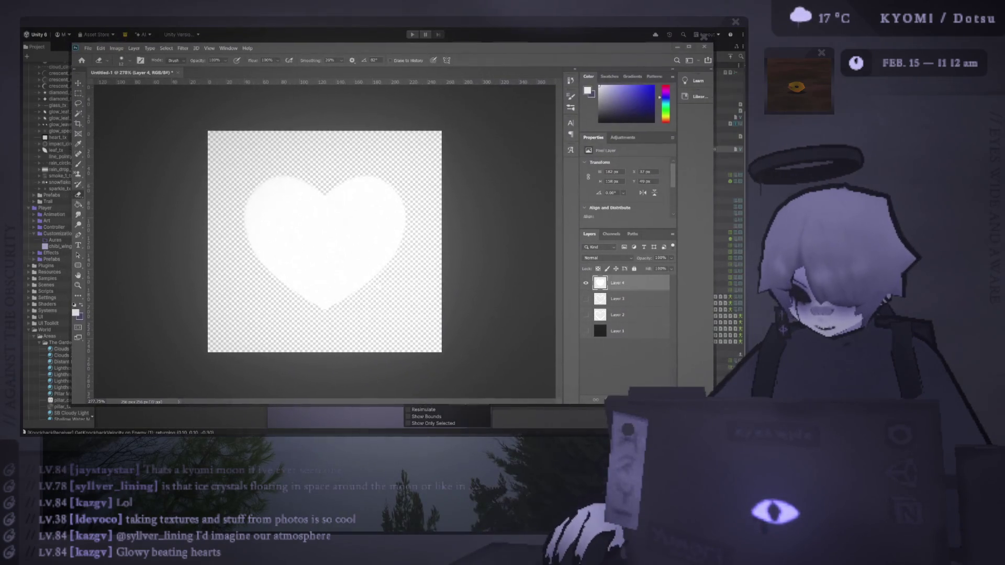
left_click(586, 331)
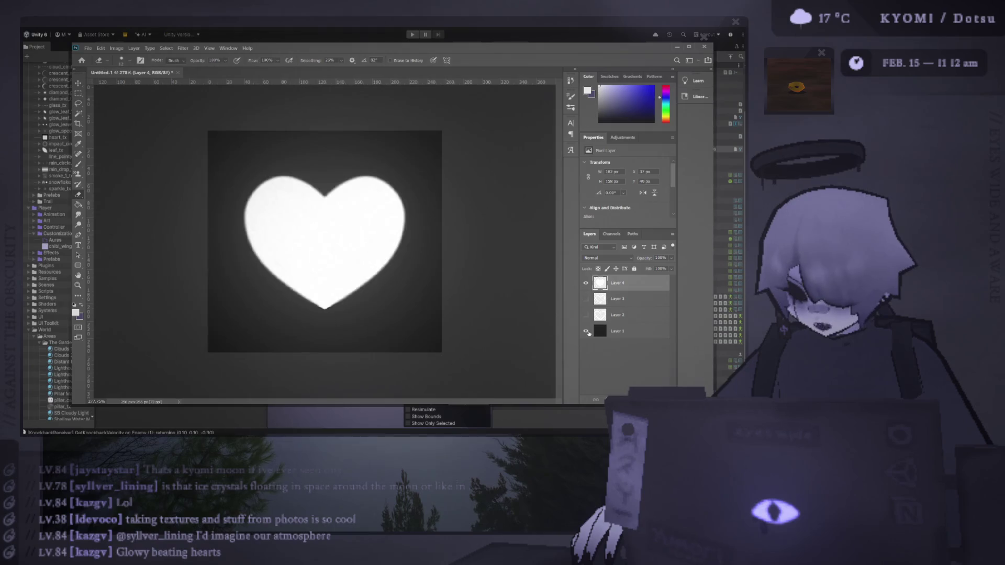
key("ctrl+shift+alt+n")
key("b")
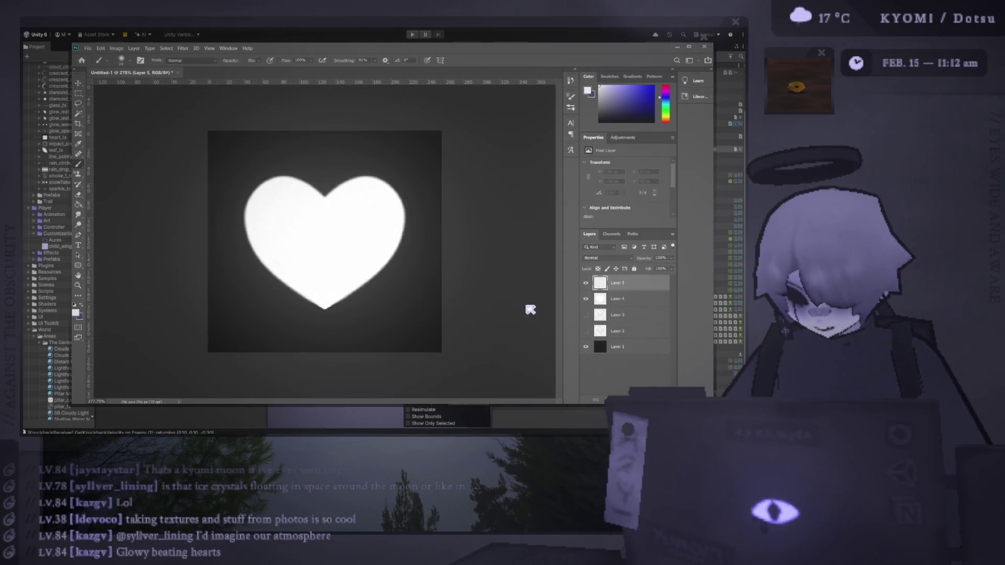
key("d")
After several undone attempts, paint a dark oval inside the white heart.
mouse_move(324, 277)
left_mouse_down()
mouse_move(283, 231)
mouse_move(320, 286)
left_mouse_up()
key("ctrl+z")
key("ctrl+z")
mouse_move(286, 214)
left_mouse_down()
mouse_move(315, 278)
mouse_move(353, 214)
mouse_move(362, 215)
mouse_move(332, 285)
mouse_move(293, 272)
mouse_move(301, 227)
left_mouse_up()
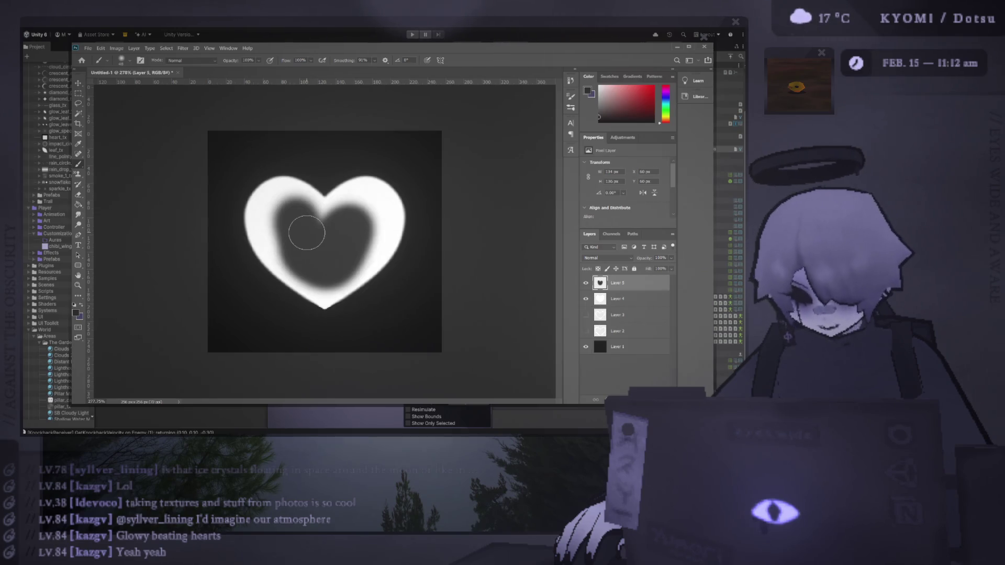
key("ctrl+z")
mouse_move(285, 208)
left_mouse_down()
mouse_move(291, 272)
mouse_move(347, 282)
mouse_move(388, 206)
mouse_move(312, 253)
mouse_move(272, 196)
mouse_move(287, 259)
left_mouse_up()
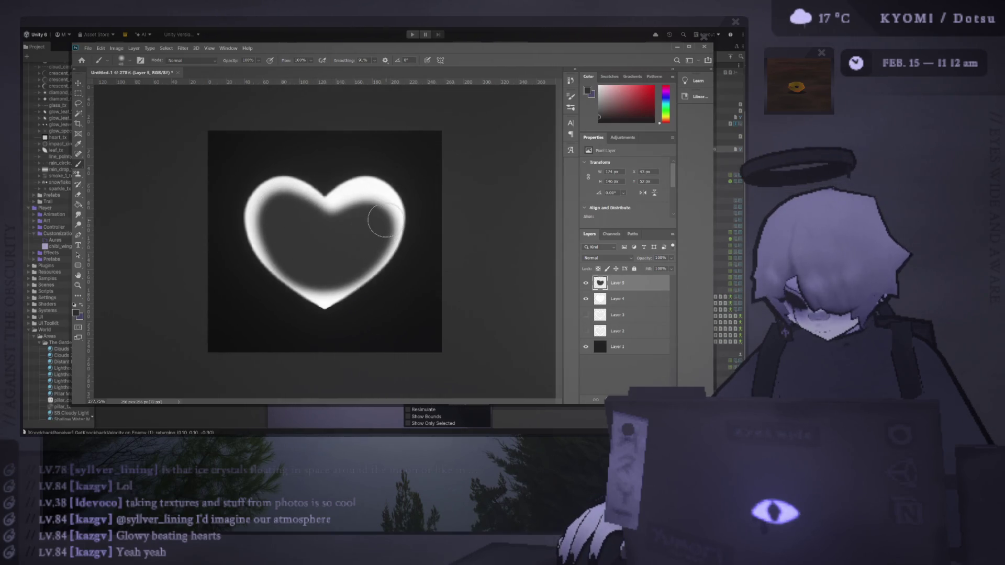
key("ctrl+z")
mouse_move(384, 189)
left_mouse_down()
mouse_move(359, 296)
mouse_move(240, 292)
mouse_move(225, 173)
mouse_move(329, 199)
mouse_move(293, 203)
mouse_move(272, 231)
mouse_move(366, 210)
mouse_move(340, 262)
mouse_move(293, 257)
mouse_move(278, 209)
mouse_move(323, 286)
left_mouse_up()
key("ctrl+z")
left_click(314, 248)
key("ctrl+z")
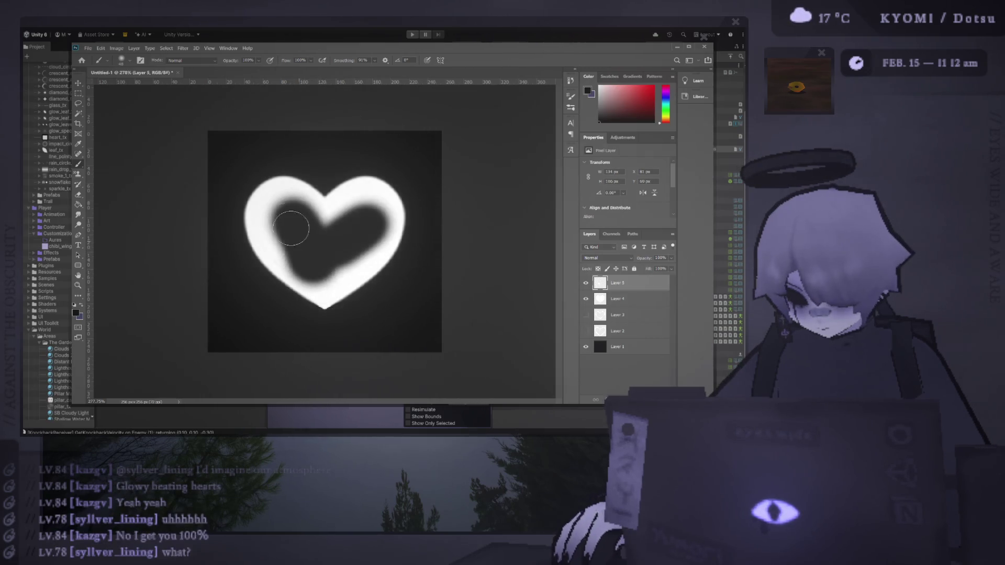
key("ctrl+z")
left_click_drag(374, 216, 330, 259)
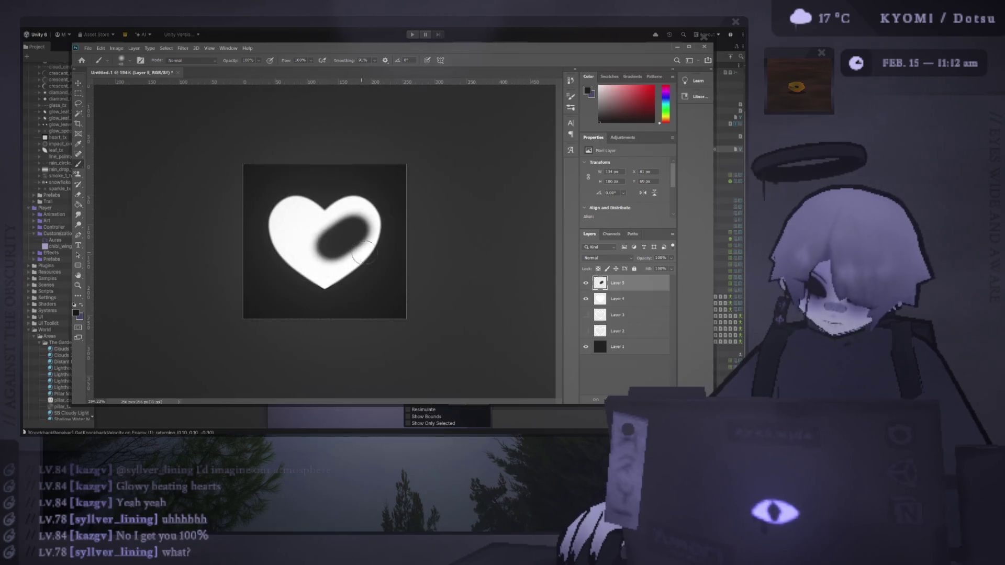
Try larger dark strokes inside the heart on Layer 5, then undo them all.
scroll(348, 253, "up", 2)
key("ctrl+z")
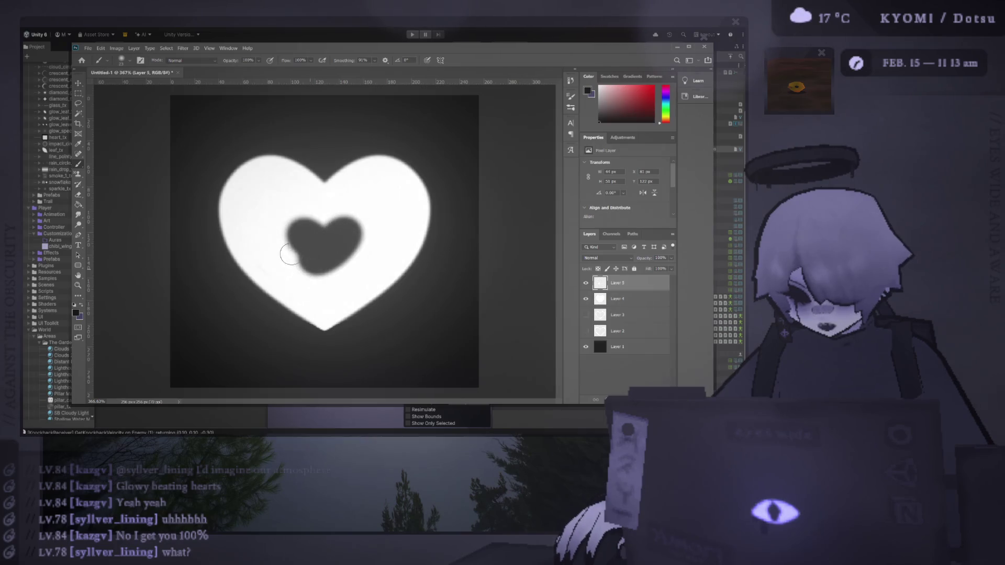
scroll(359, 245, "down", 3)
scroll(286, 236, "up", 2)
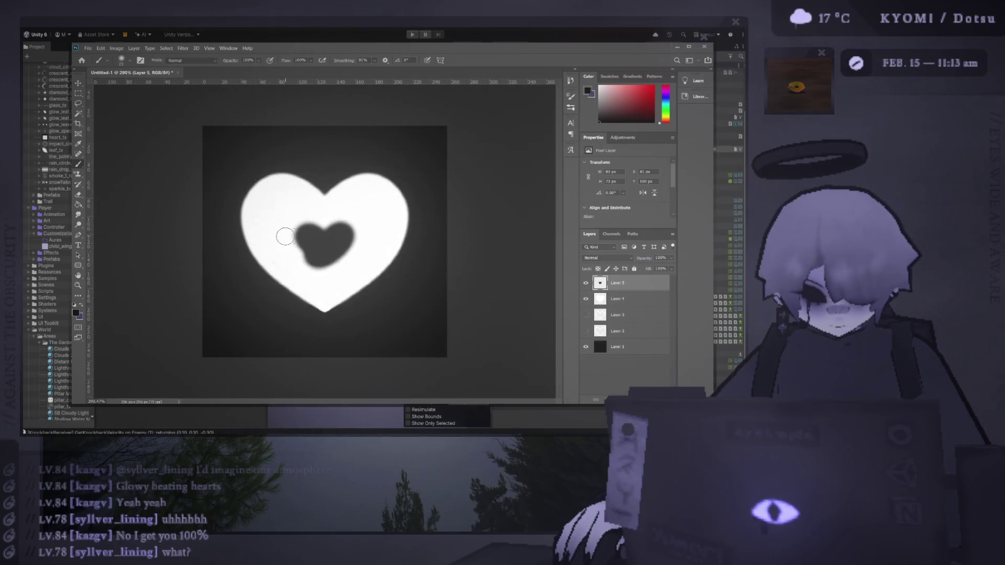
key("ctrl+z")
mouse_move(287, 219)
left_mouse_down()
mouse_move(336, 265)
mouse_move(386, 203)
mouse_move(322, 265)
left_mouse_up()
mouse_move(289, 222)
left_mouse_down()
mouse_move(260, 244)
mouse_move(330, 301)
mouse_move(390, 209)
mouse_move(296, 243)
mouse_move(294, 218)
mouse_move(282, 265)
mouse_move(400, 240)
mouse_move(366, 175)
mouse_move(321, 227)
mouse_move(299, 194)
mouse_move(270, 332)
mouse_move(426, 183)
left_mouse_up()
key("ctrl+z")
key("ctrl+z")
key("ctrl+z")
mouse_move(324, 190)
left_mouse_down()
mouse_move(367, 188)
mouse_move(414, 225)
mouse_move(319, 325)
mouse_move(219, 191)
mouse_move(279, 176)
mouse_move(340, 204)
left_mouse_up()
scroll(397, 260, "down", 3)
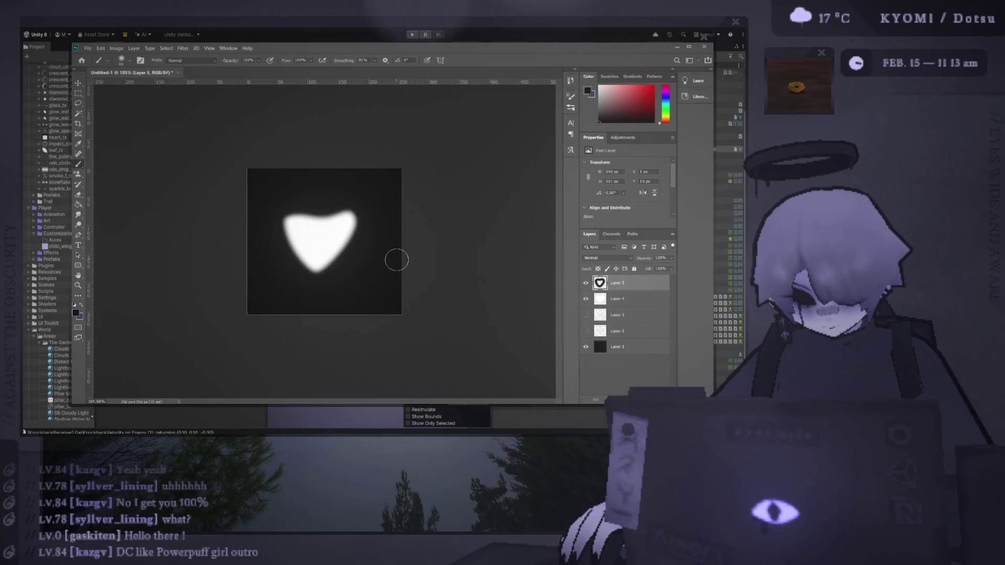
key("ctrl+z")
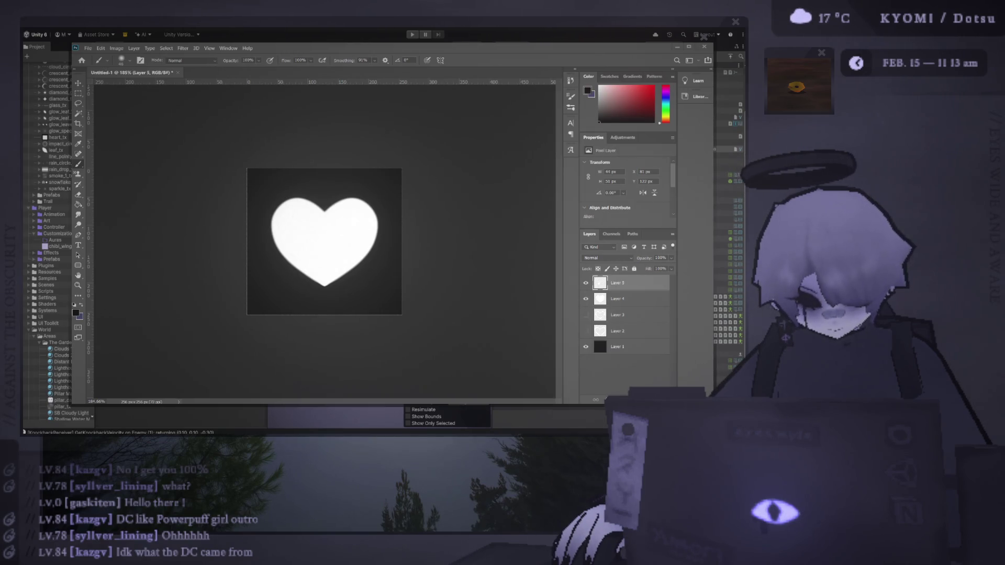
Delete the extra heart layer, duplicate the heart, and Gaussian-blur the copy into a glow.
scroll(326, 243, "up", 2)
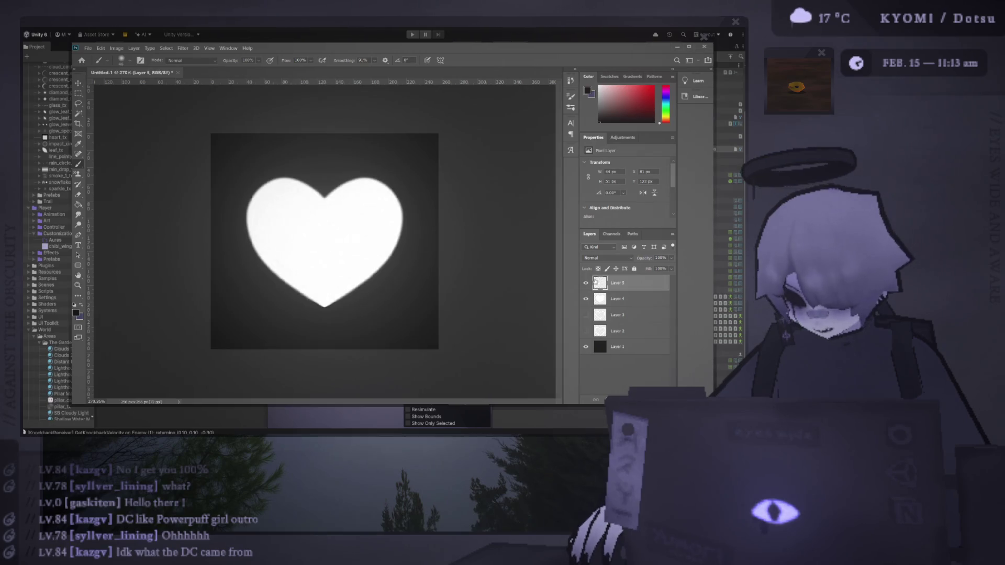
key("Delete")
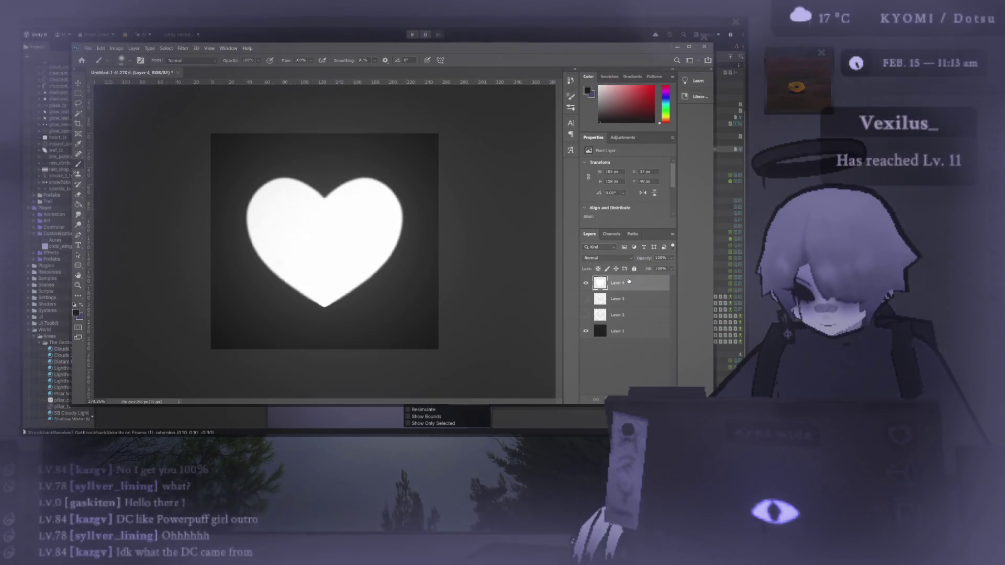
key("ctrl+j")
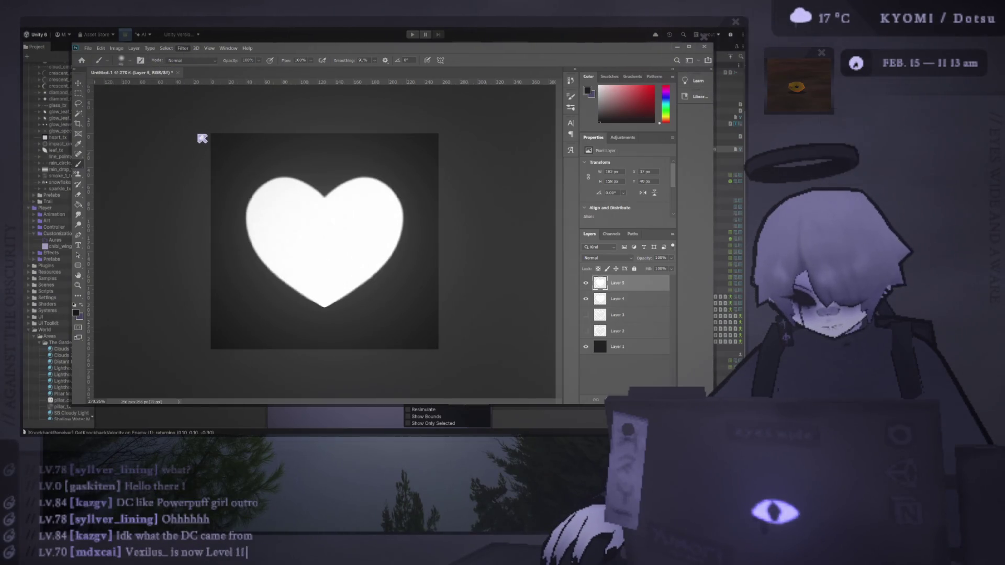
key("ctrl+alt+f")
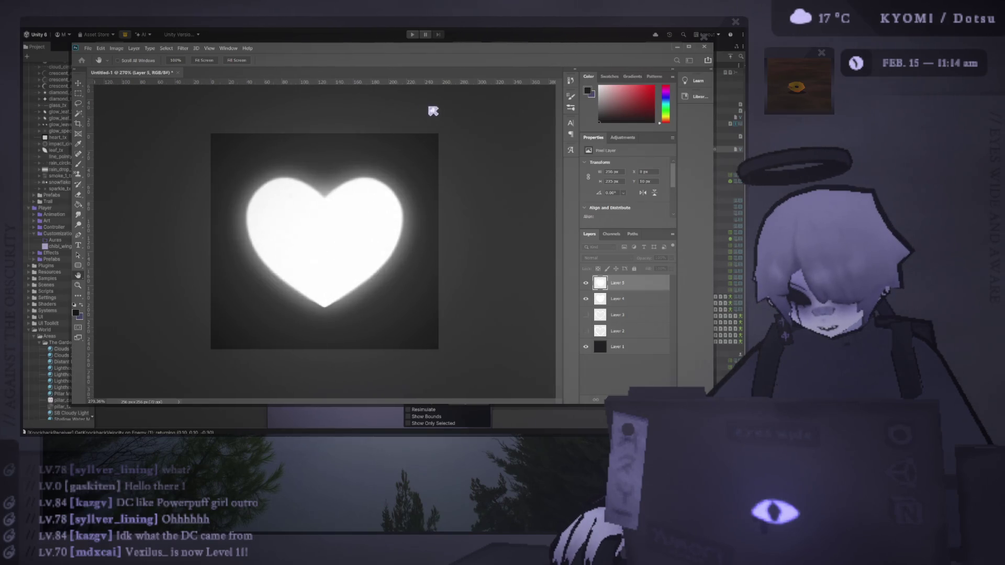
Duplicate glowing Layers 4 and 5 and shrink the copies to about 74%.
key("b")
scroll(321, 226, "down", 3)
scroll(321, 251, "up", 3)
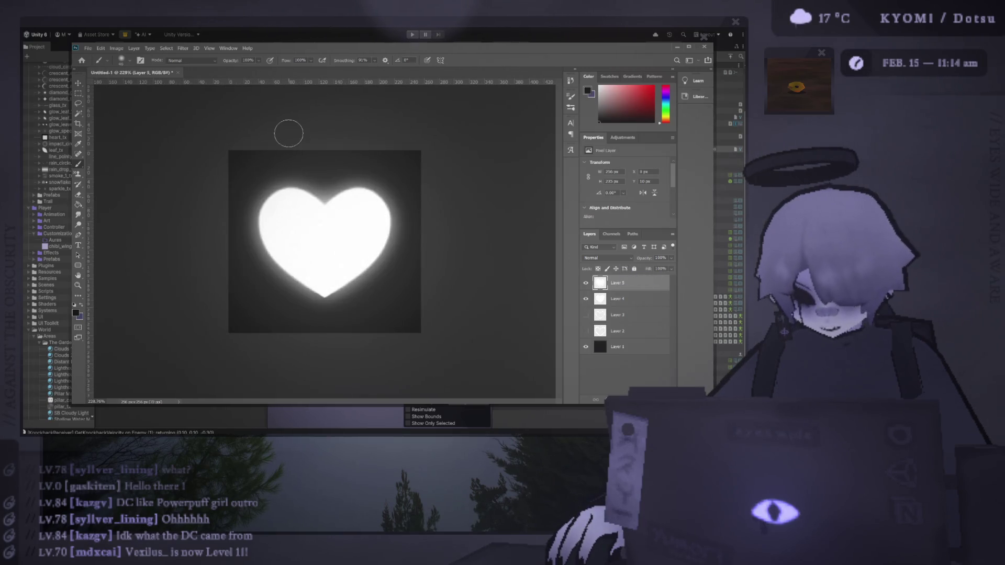
left_click(601, 300)
left_click(610, 286, "shift")
key("ctrl+j")
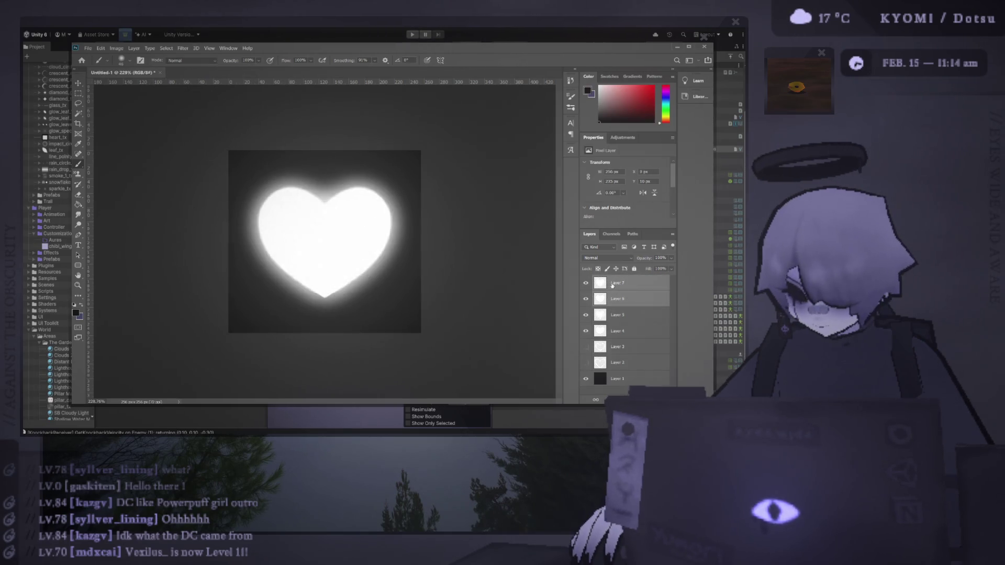
left_click_drag(590, 317, 596, 321)
key("ctrl+t")
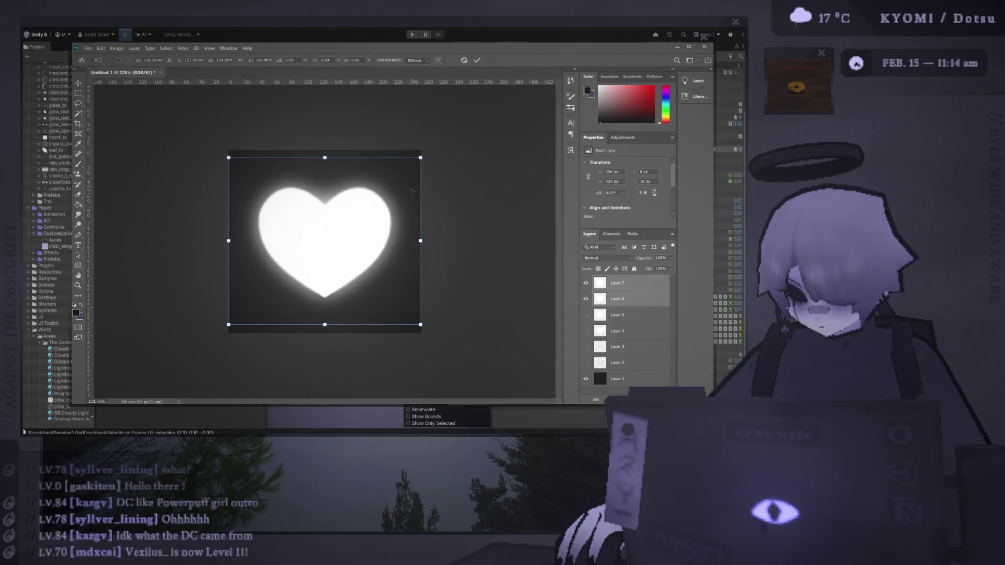
left_click_drag(424, 158, 399, 178)
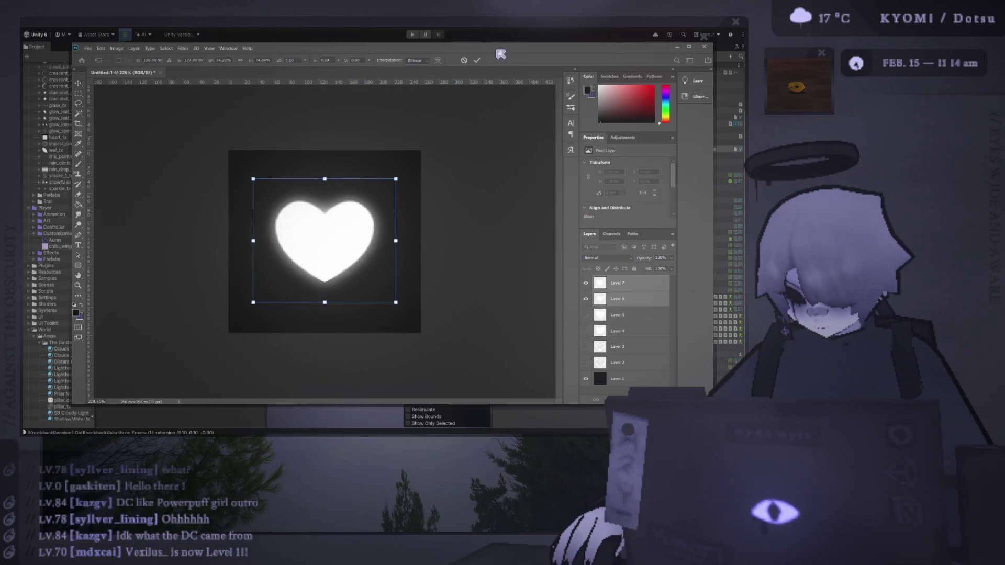
left_click(479, 61)
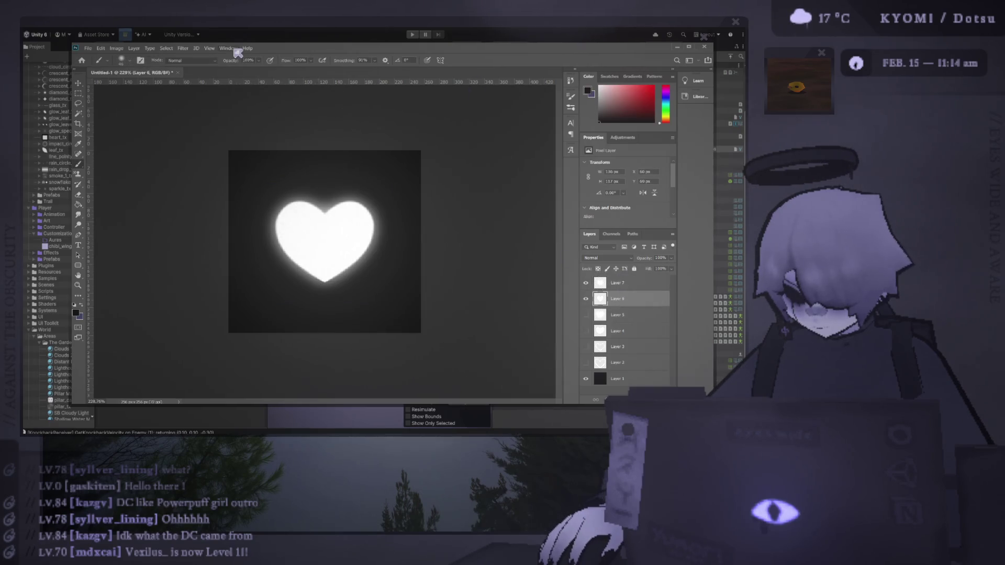
Duplicate the heart into Layer 8, delete Layer 7, and hide background Layer 1.
left_click(609, 285)
key("ctrl+j")
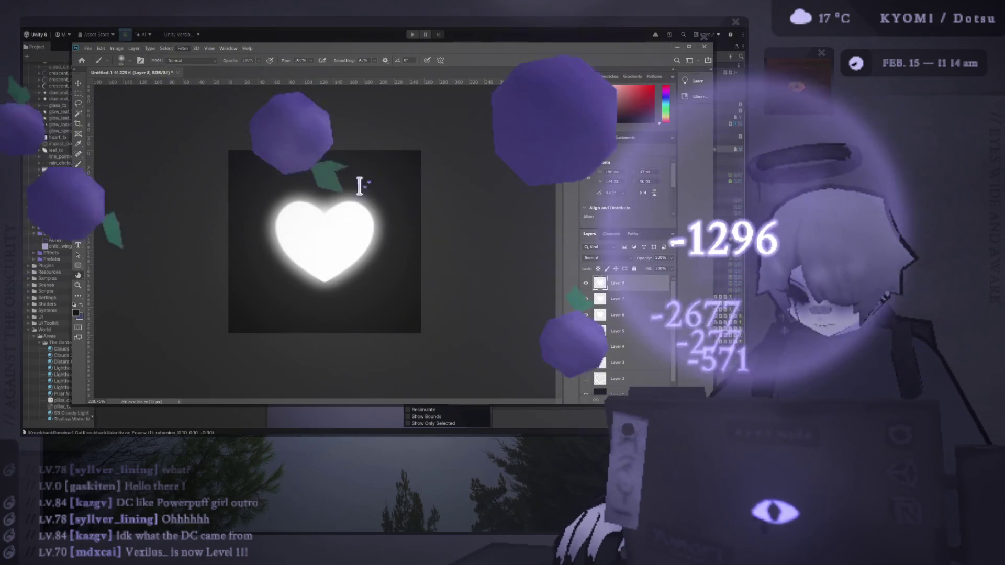
key("h")
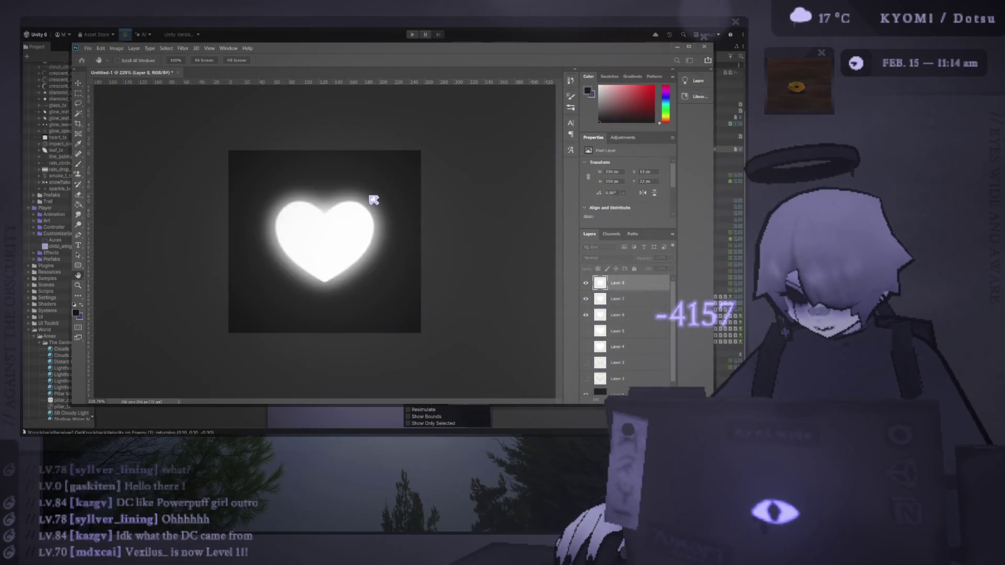
key("b")
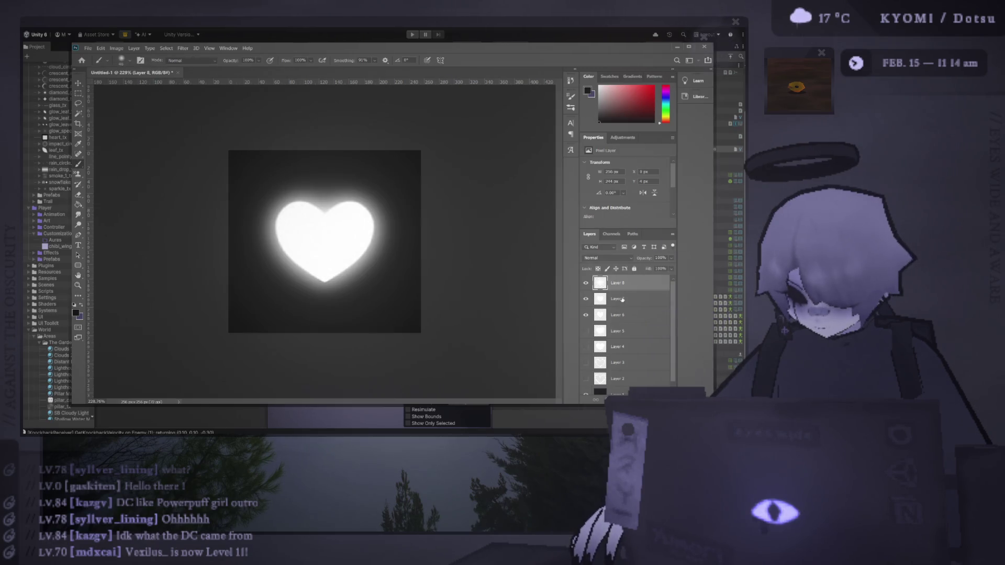
left_click(622, 299)
left_click_drag(669, 271, 667, 271)
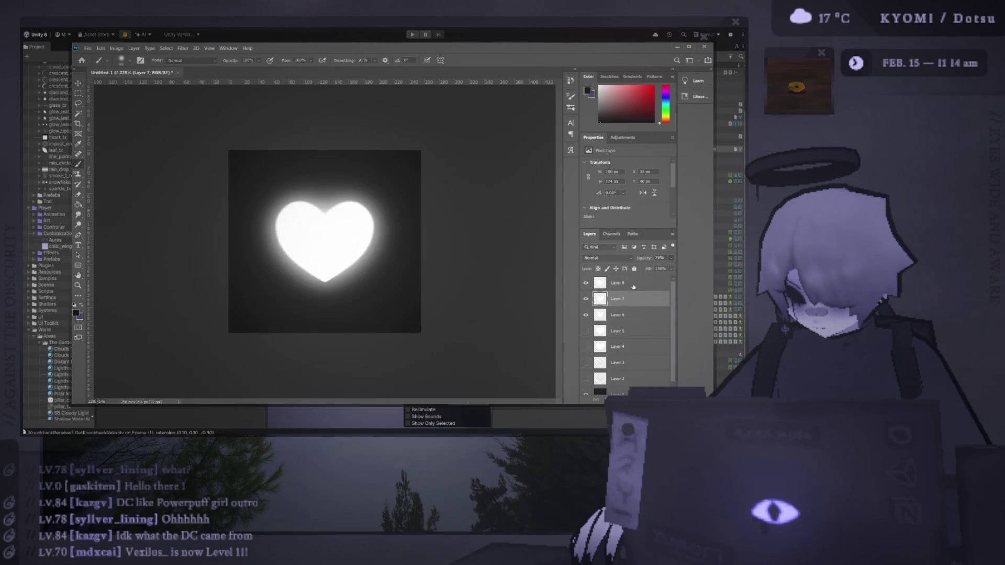
key("Delete")
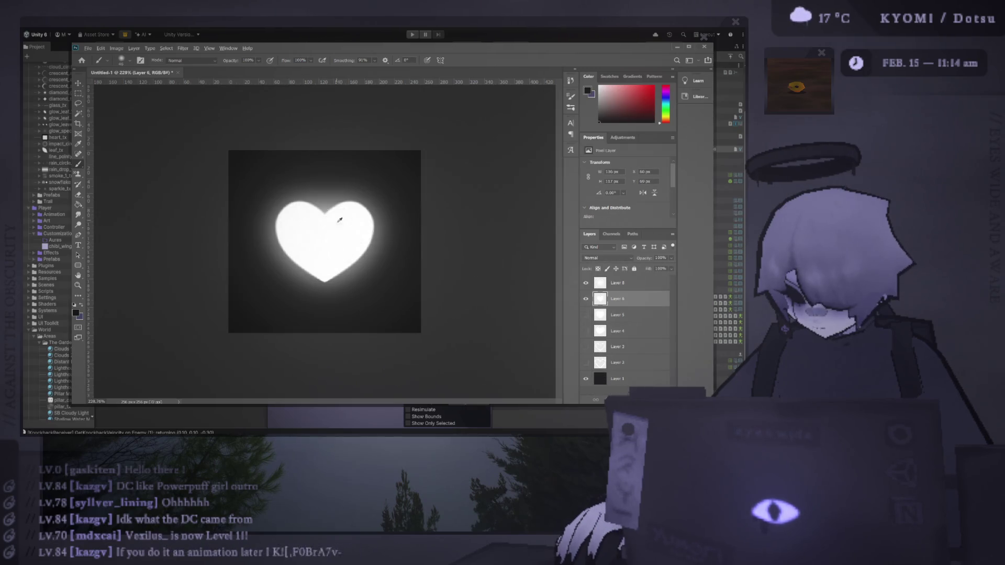
key("ctrl+minus")
left_click(586, 379)
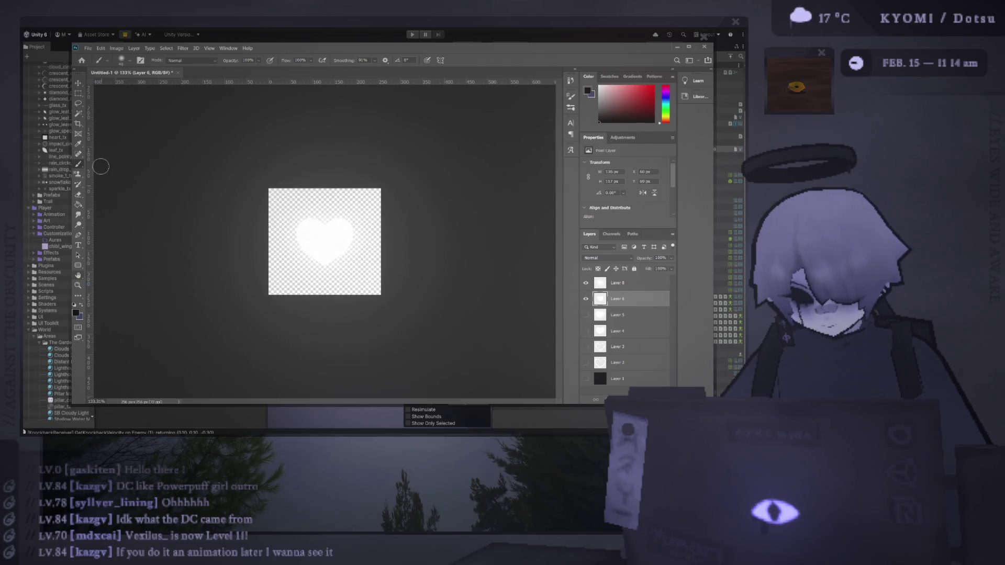
key("alt+Tab")
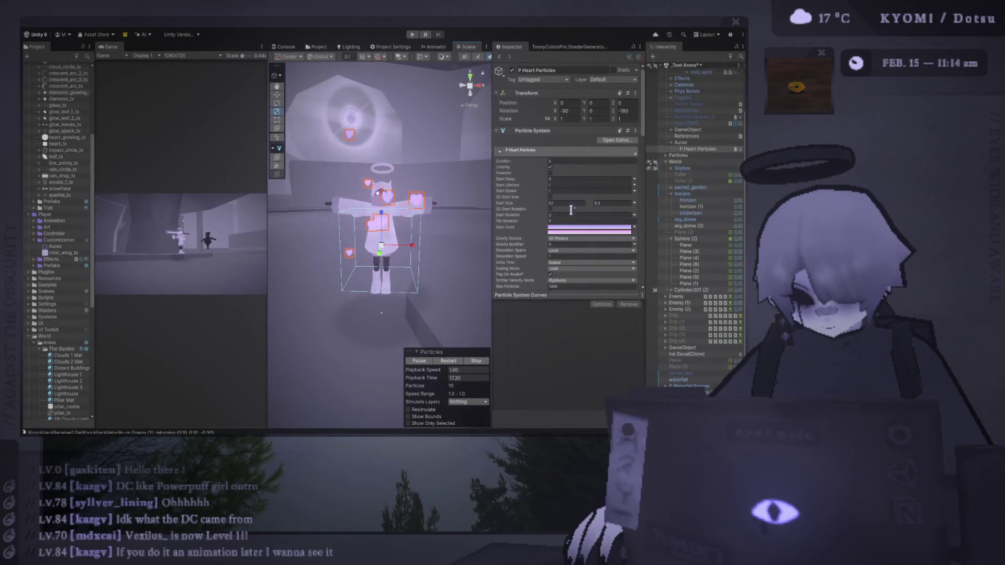
Locate the Texture Sheet Animation sprite and select the heart_glowing_tx and heart_tx textures.
scroll(571, 209, "down", 10)
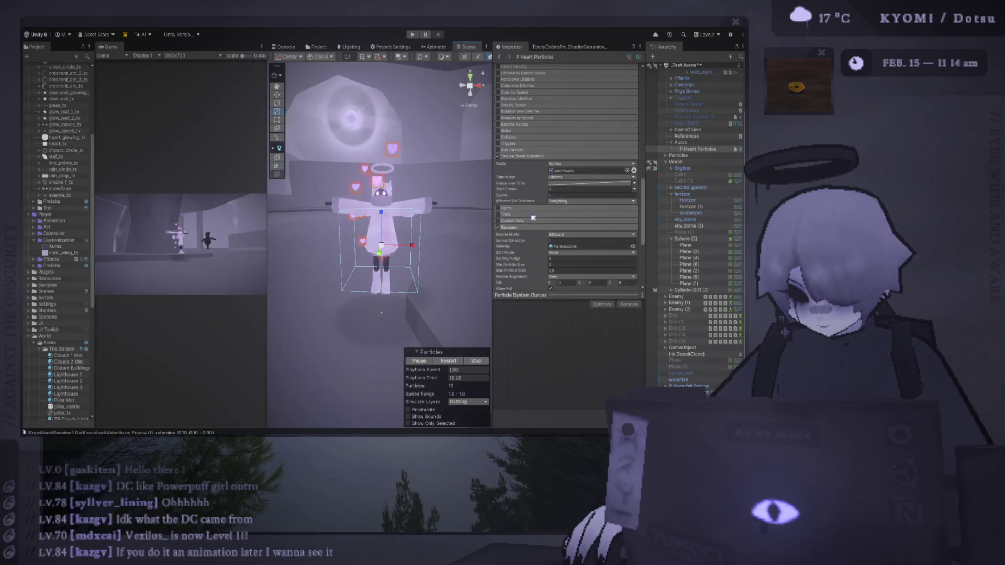
left_click(564, 171)
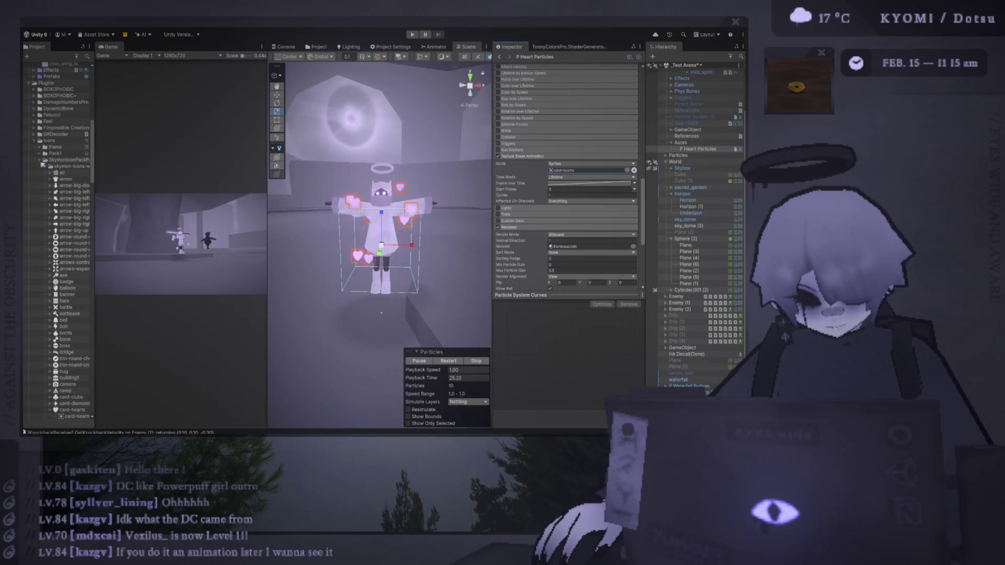
left_click(40, 160)
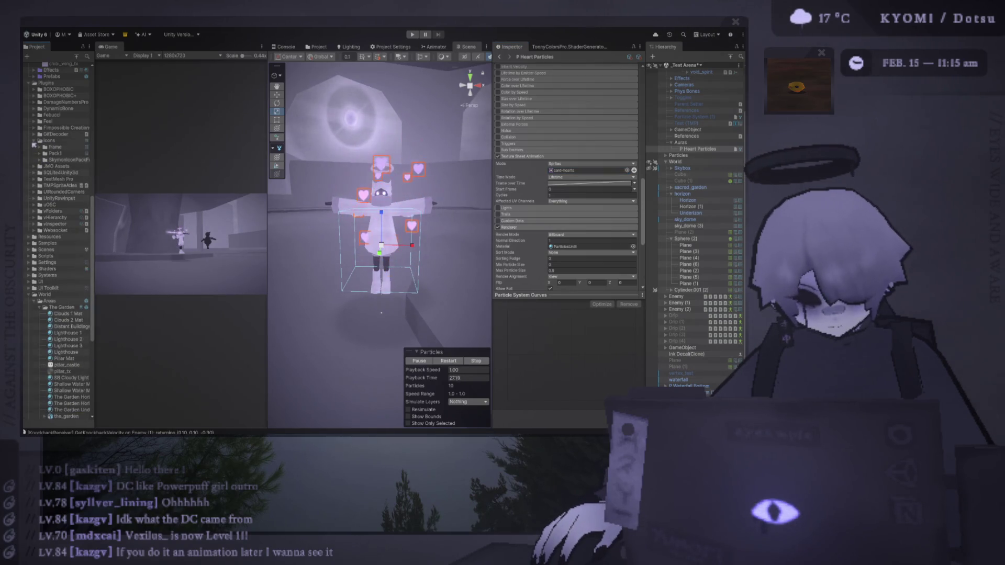
scroll(61, 227, "up", 15)
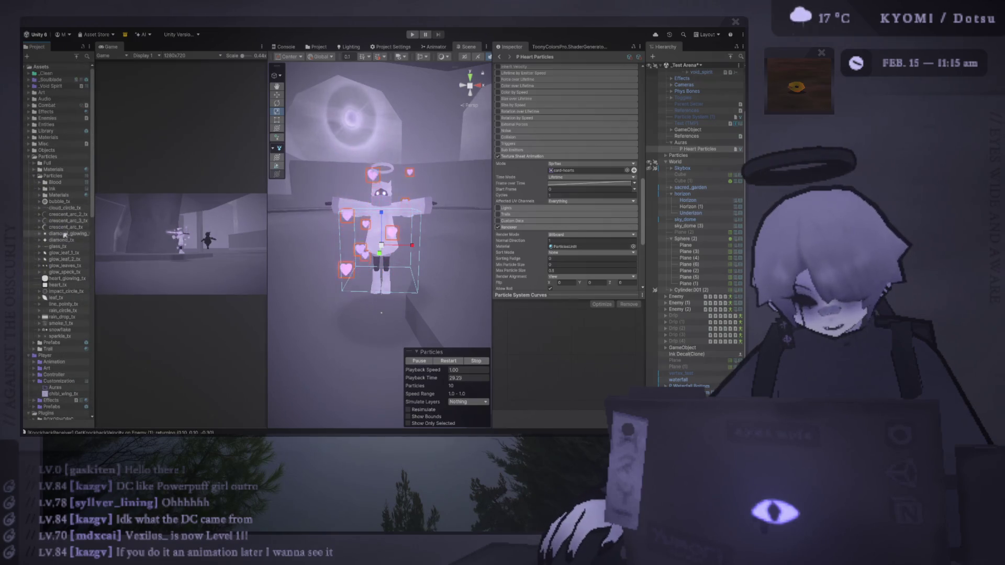
left_click(63, 279)
left_click(58, 285, "shift")
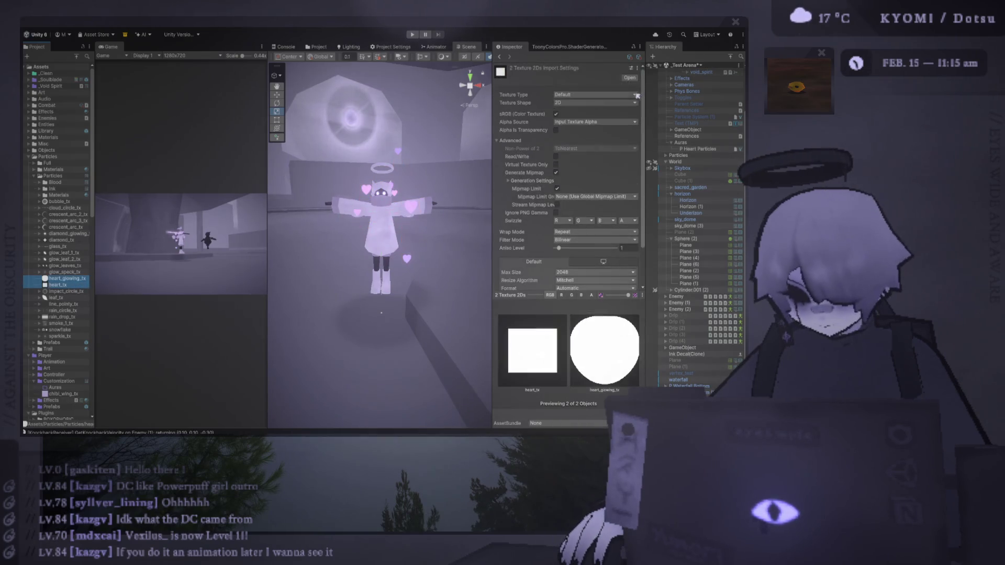
Reselect P Heart Particles and move the Photoshop window to the bottom right.
key("alt+Tab")
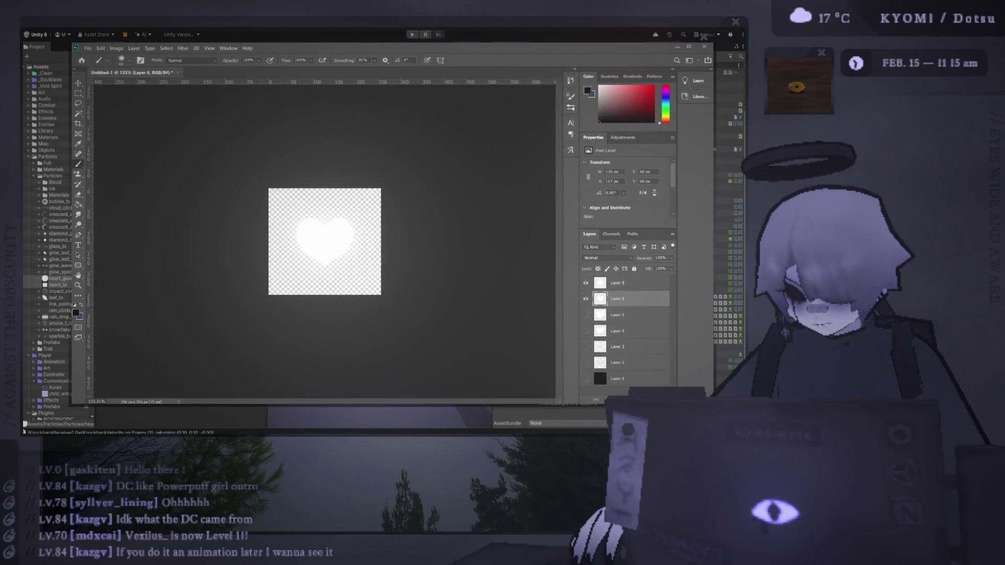
key("alt+Tab")
left_click(699, 149)
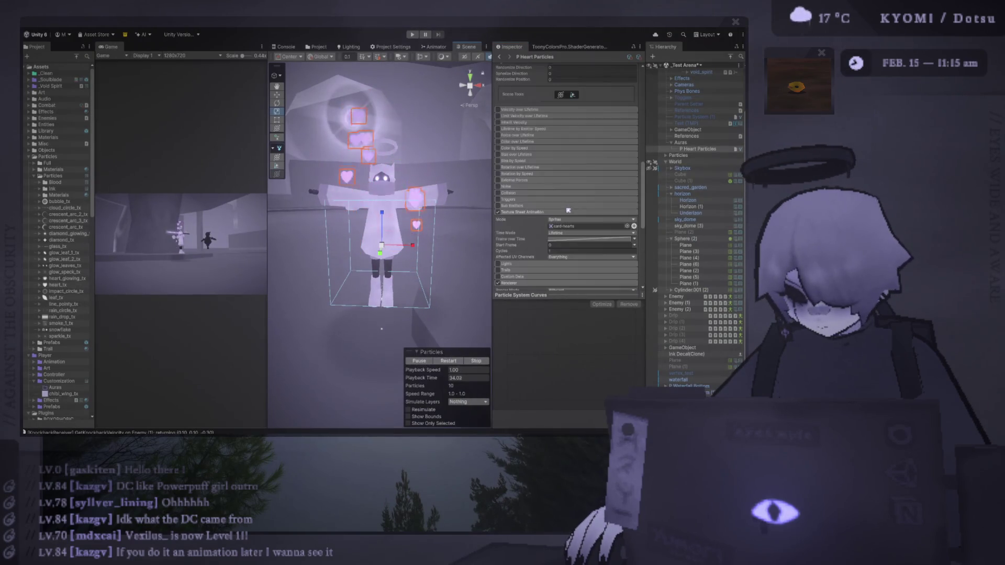
key("alt+Tab")
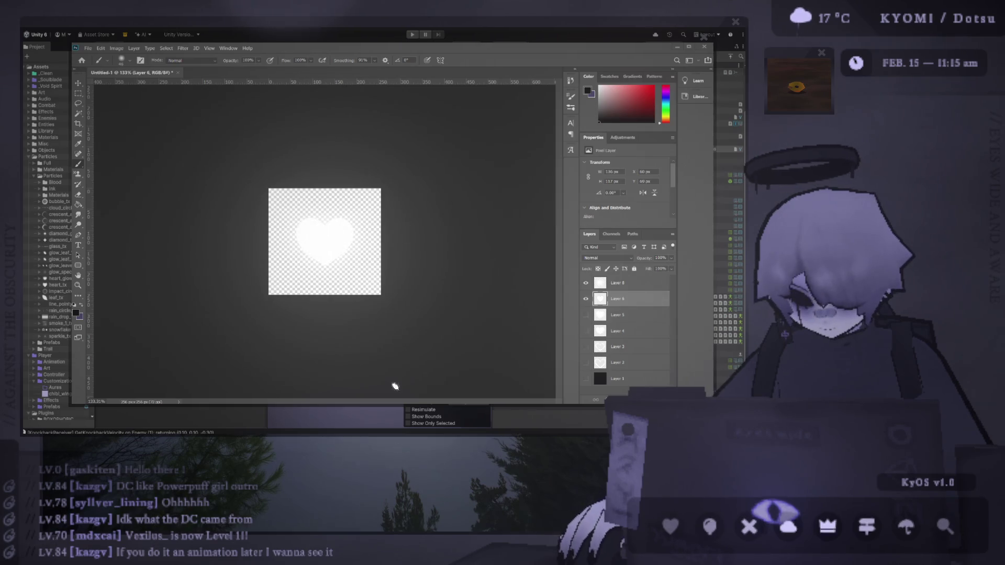
mouse_move(87, 38)
left_mouse_down()
mouse_move(352, 327)
mouse_move(340, 432)
mouse_move(527, 424)
left_mouse_up()
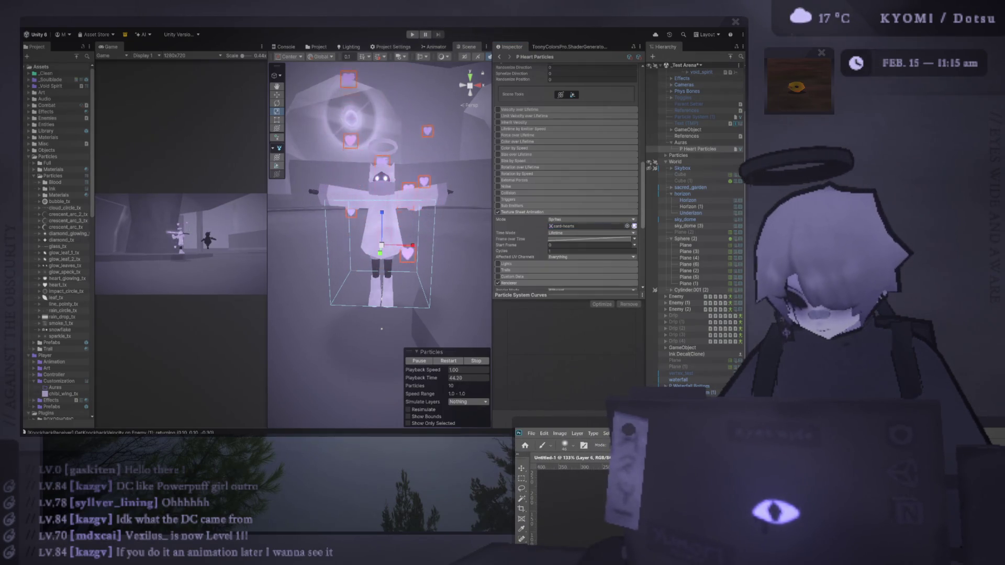
Swap the particle sprite down the list to heart_tx.
key("Down")
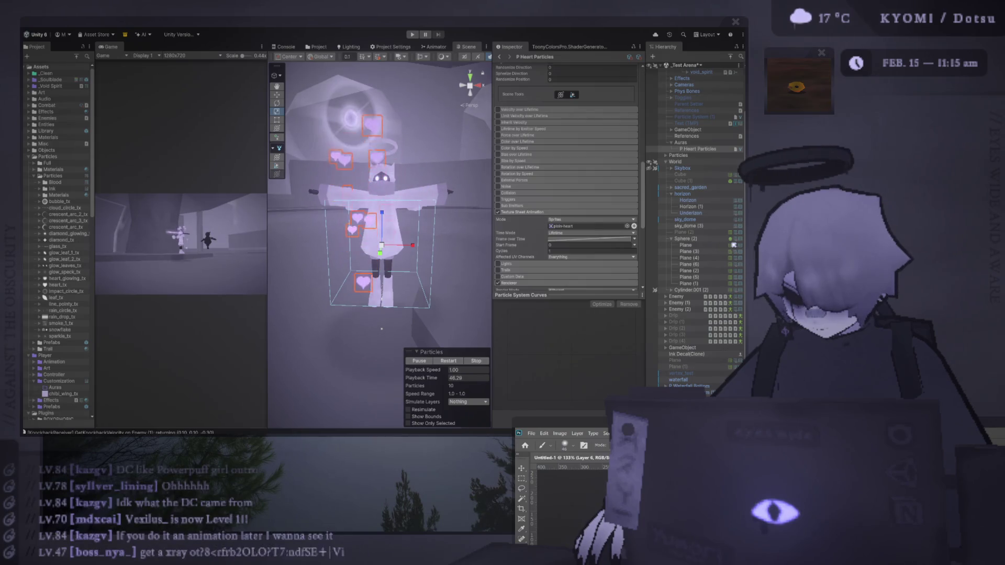
key("Down")
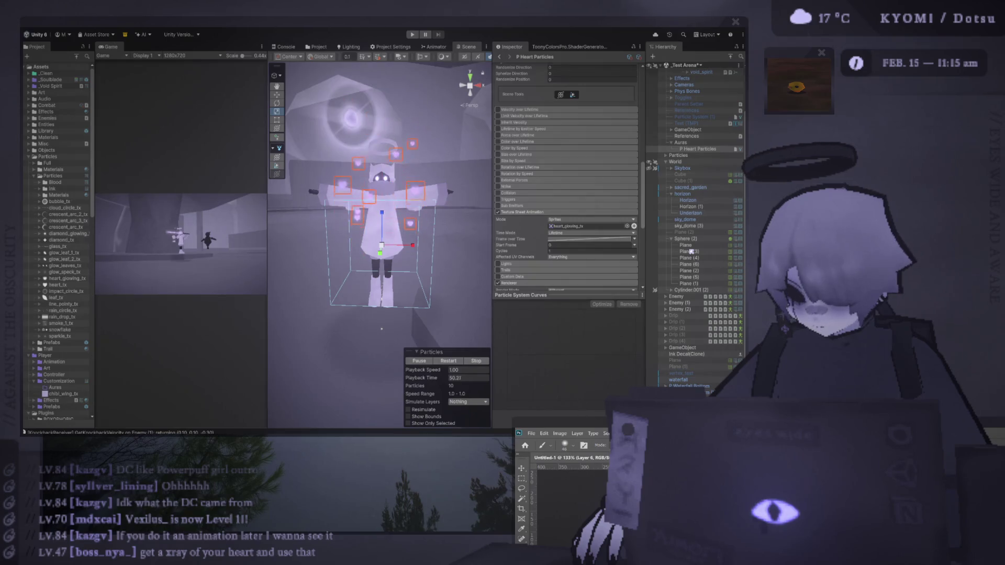
scroll(609, 192, "up", 15)
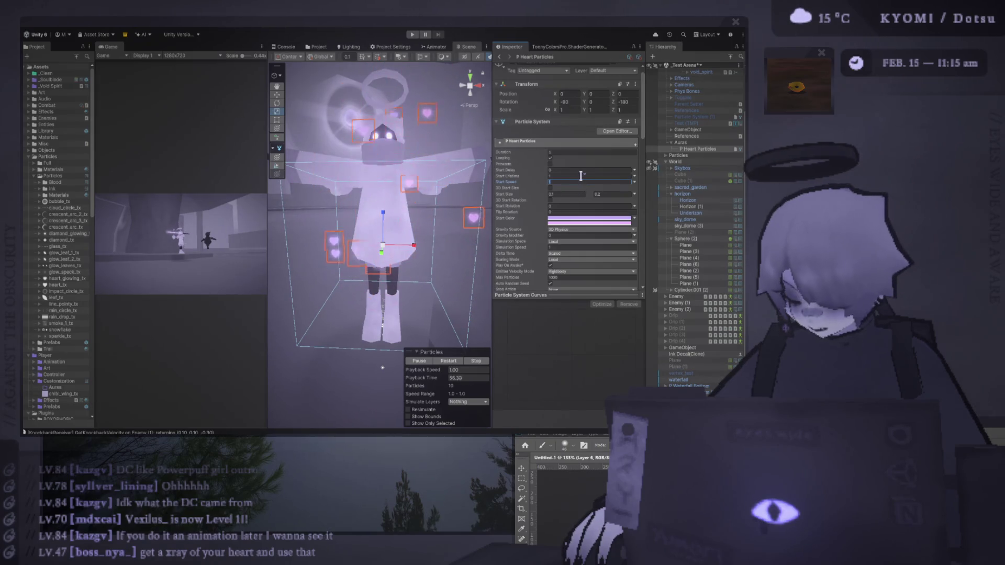
Set Start Speed to Random Between Two Constants, 0.2 to 0.6, and widen the Scene view.
left_click(631, 176)
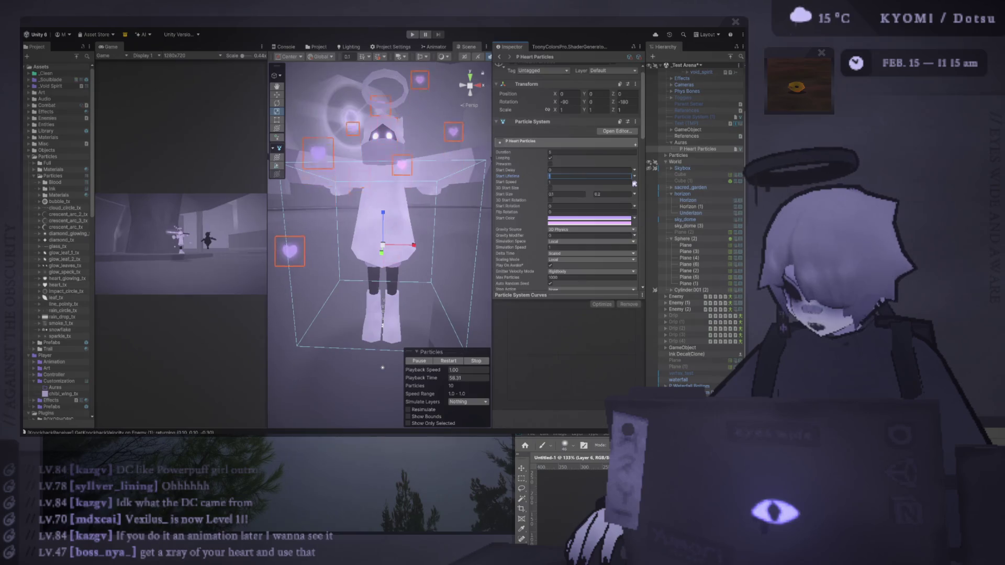
left_click(634, 182)
left_click(579, 190)
type("0.2")
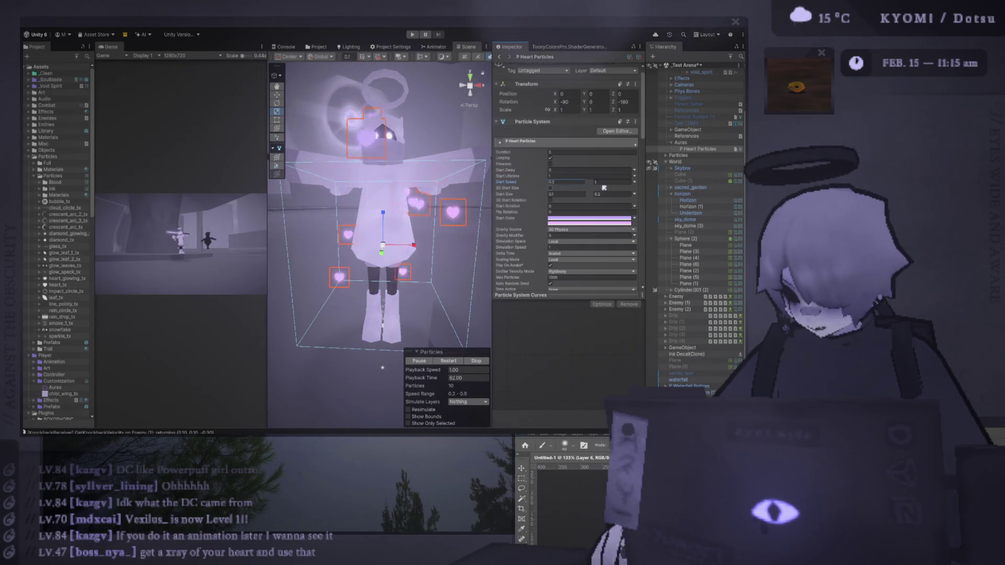
left_click(608, 181)
type("0.6")
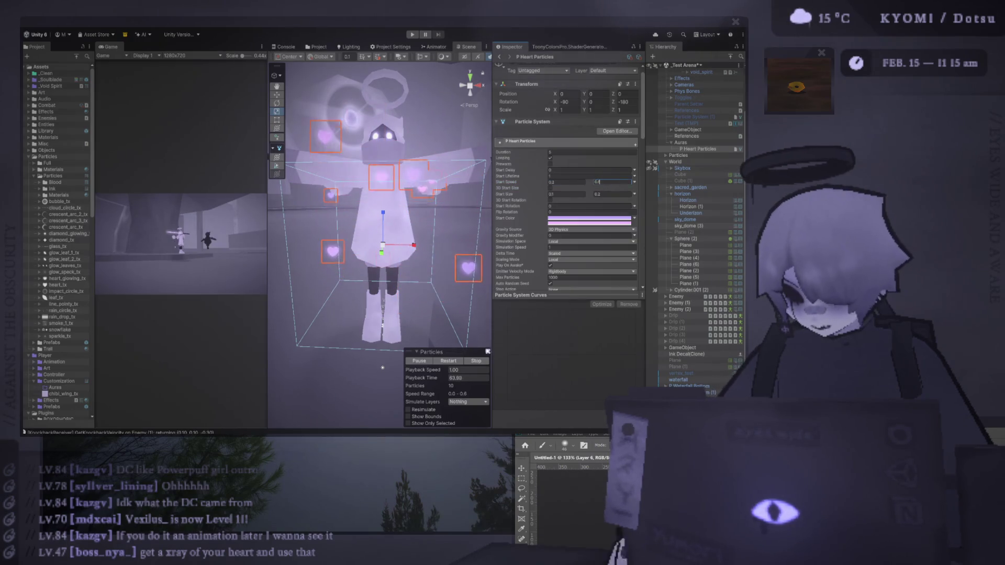
key("Return")
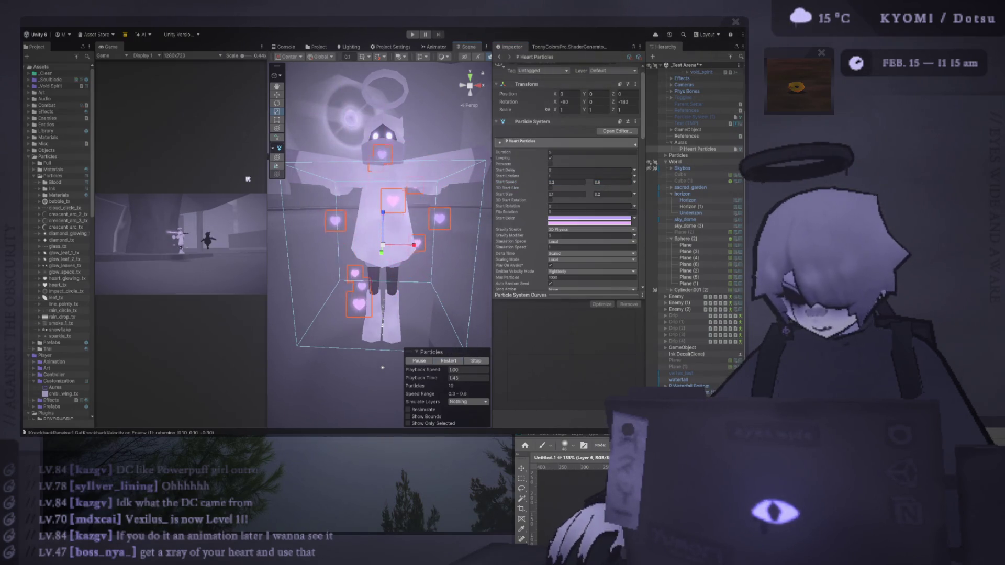
left_click_drag(268, 191, 156, 191)
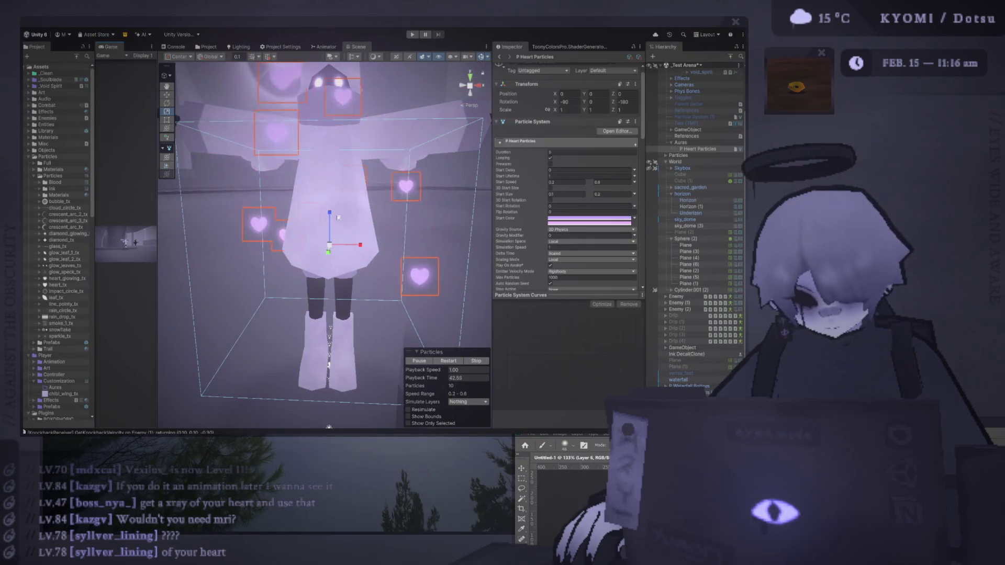
scroll(338, 210, "down", 5)
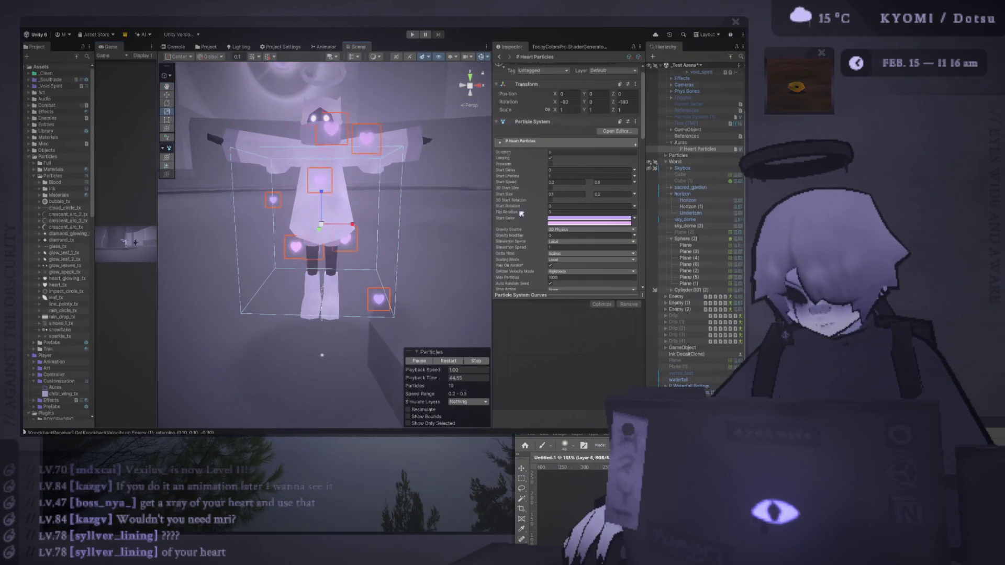
scroll(566, 231, "down", 5)
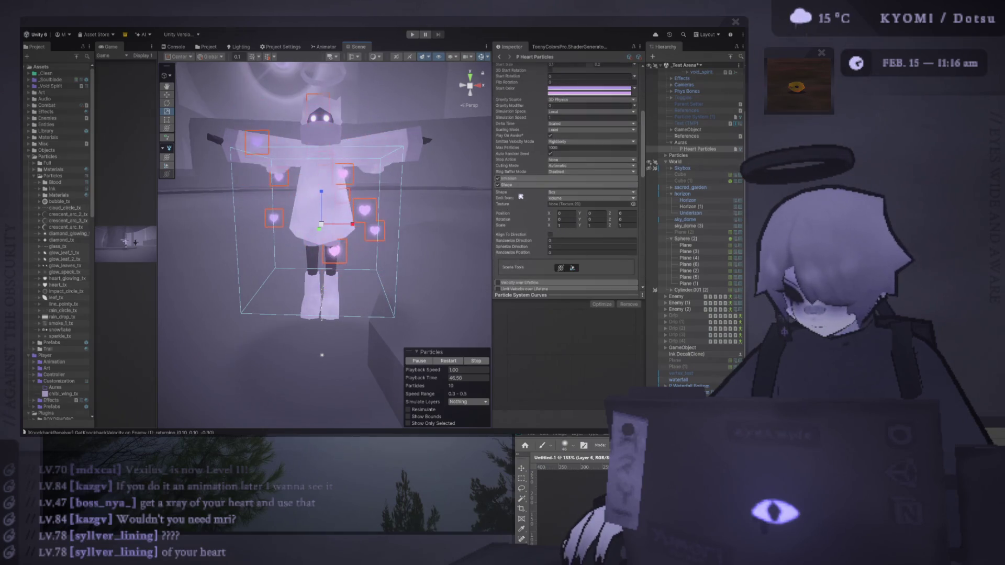
scroll(401, 160, "down", 5)
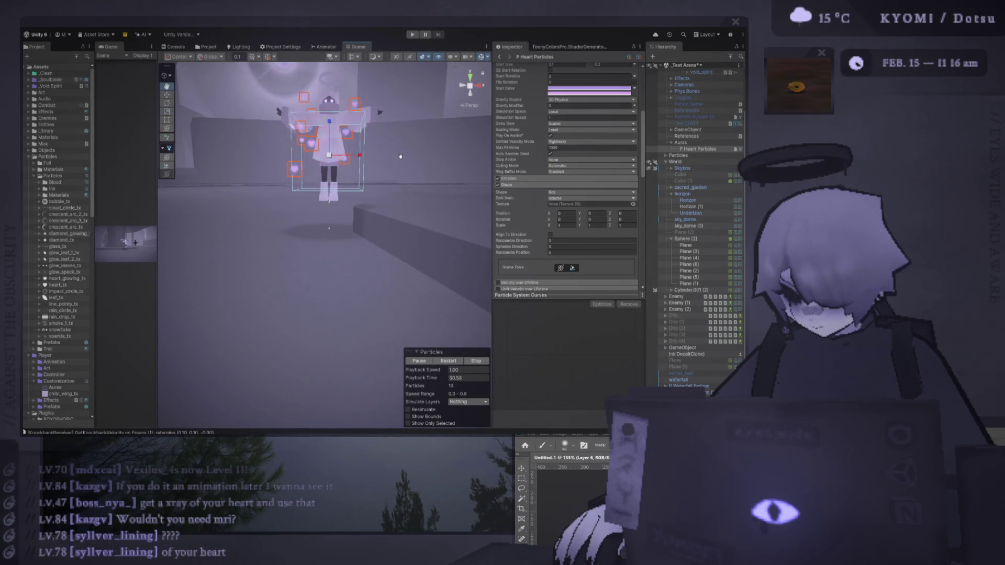
scroll(401, 157, "up", 5)
scroll(531, 253, "down", 2)
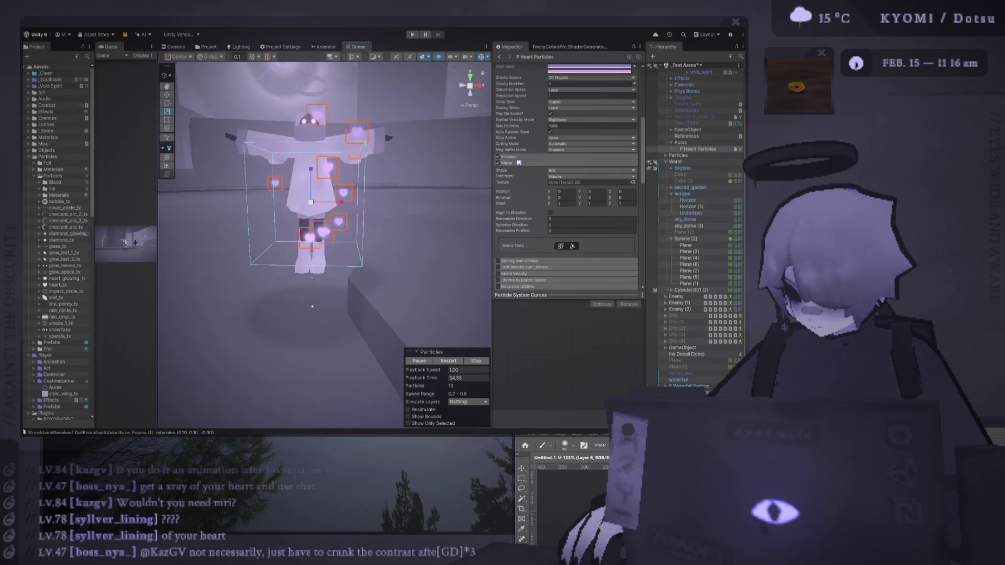
scroll(520, 177, "down", 4)
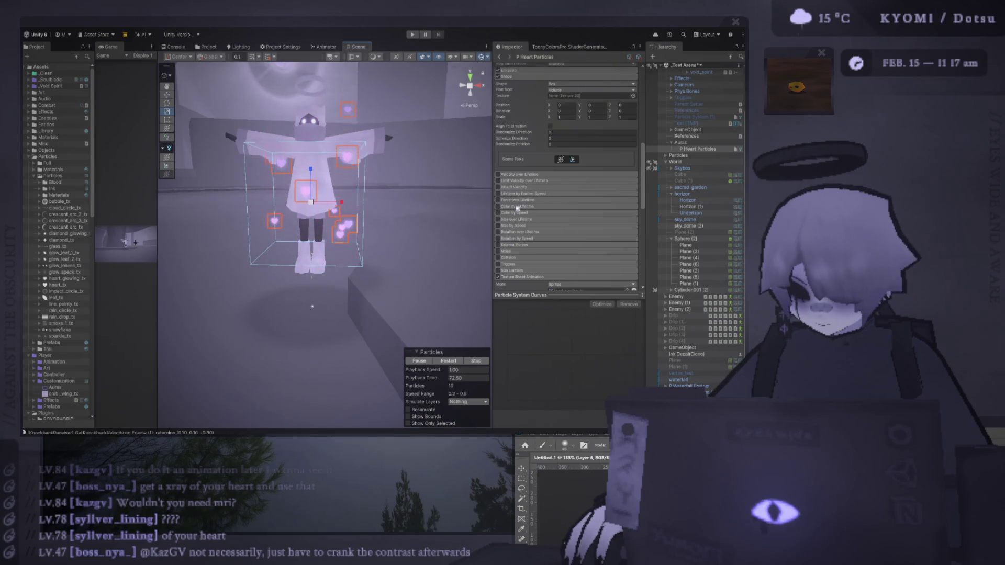
left_click(517, 220)
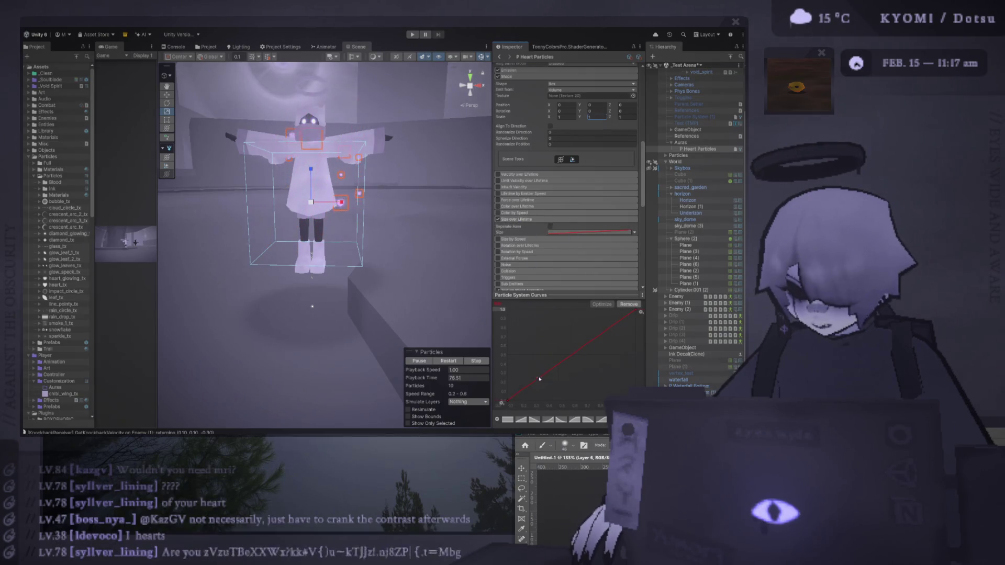
Add a key to the Size over Lifetime curve and drag it up-left for fast early growth.
double_click(536, 381)
left_click_drag(537, 380, 523, 349)
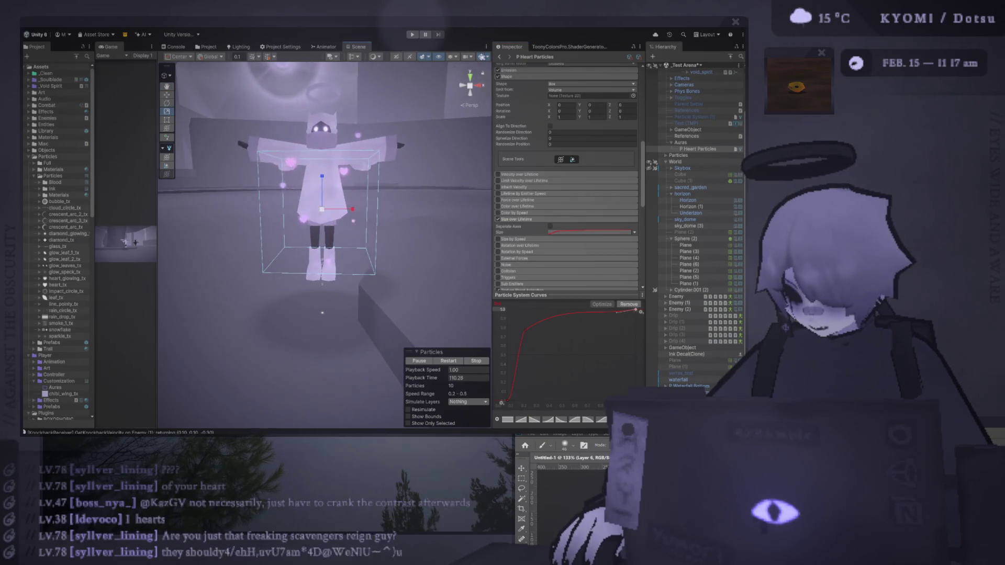
scroll(409, 207, "up", 3)
scroll(408, 208, "up", 2)
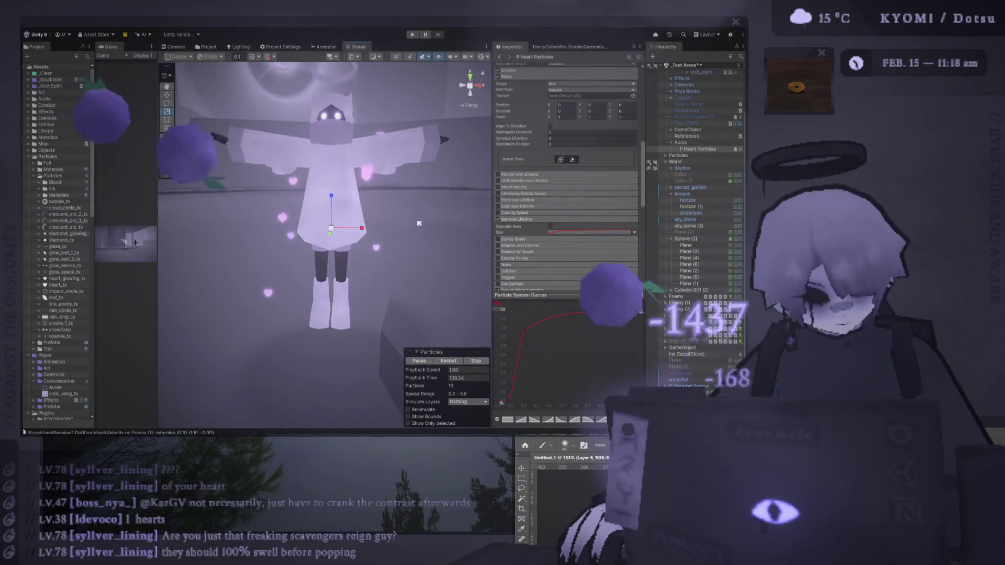
left_click(640, 312)
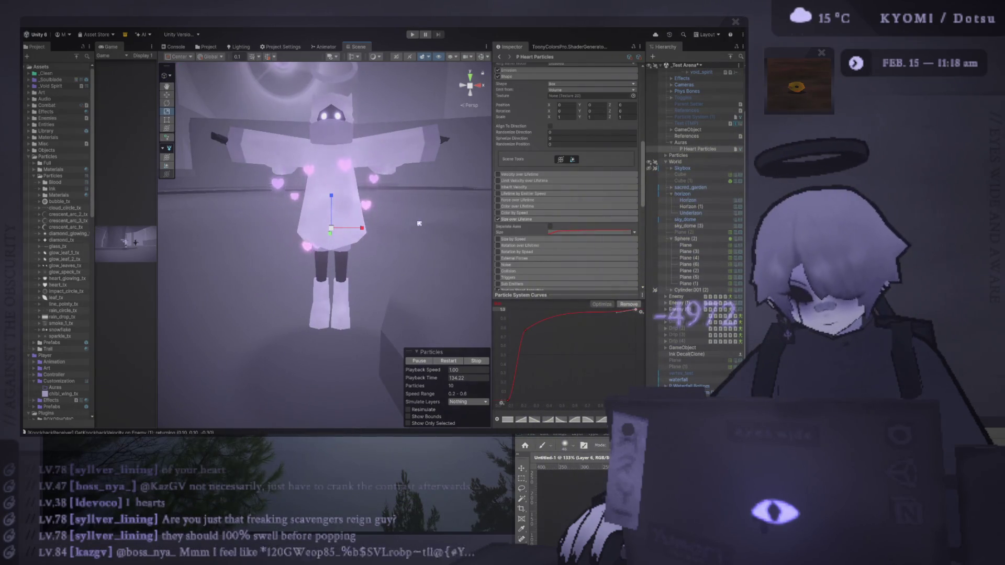
scroll(361, 219, "down", 3)
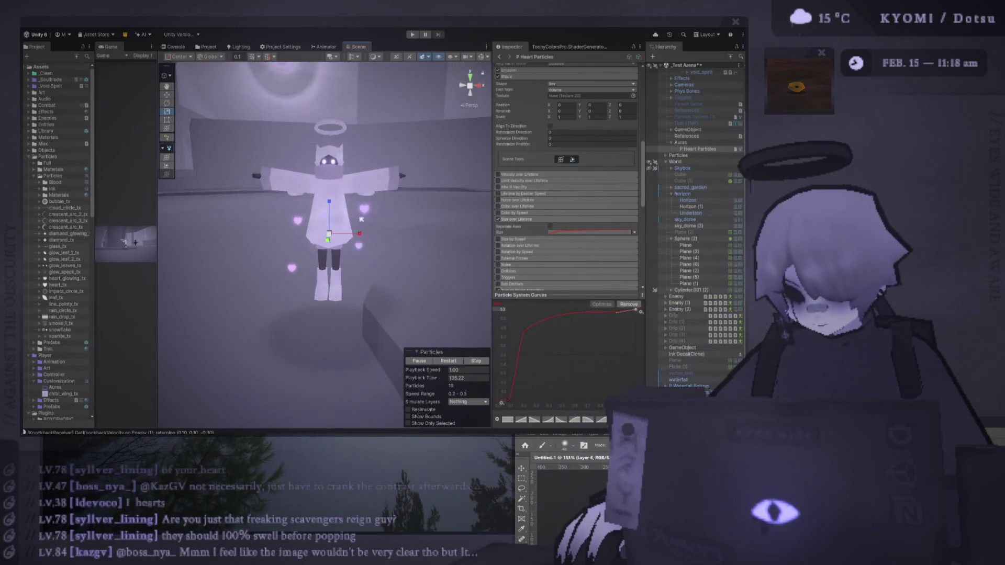
scroll(362, 219, "down", 2)
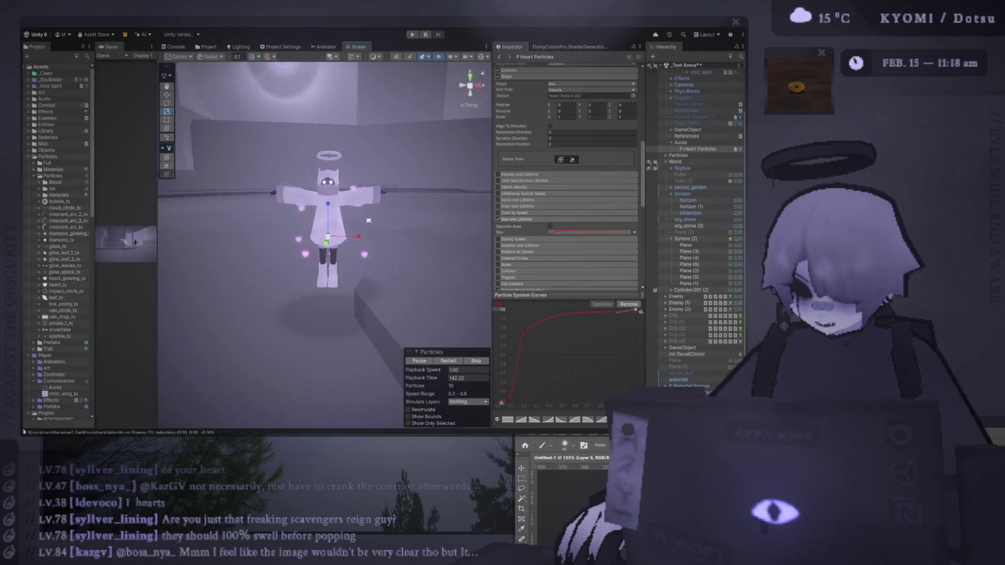
scroll(392, 212, "up", 4)
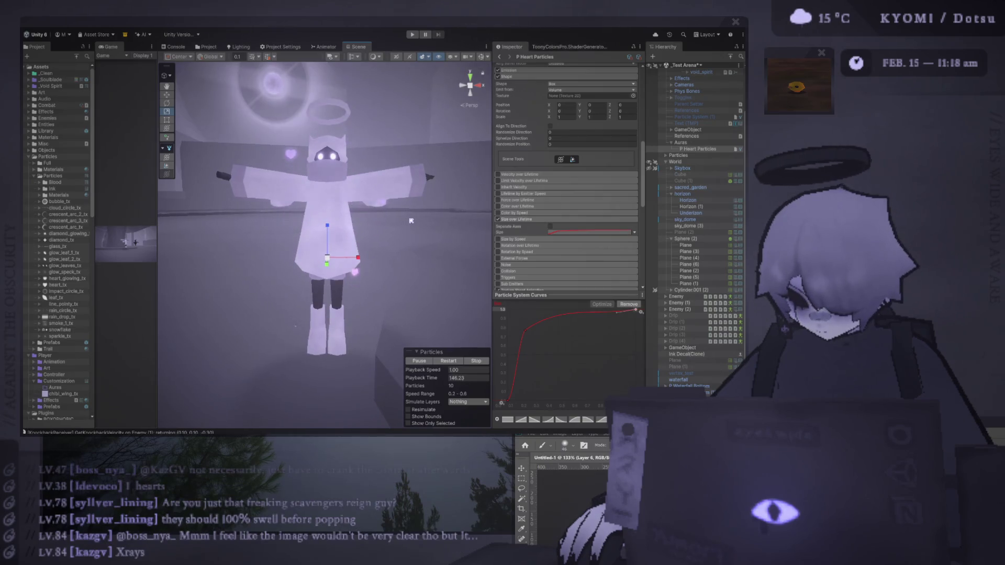
scroll(411, 221, "down", 5)
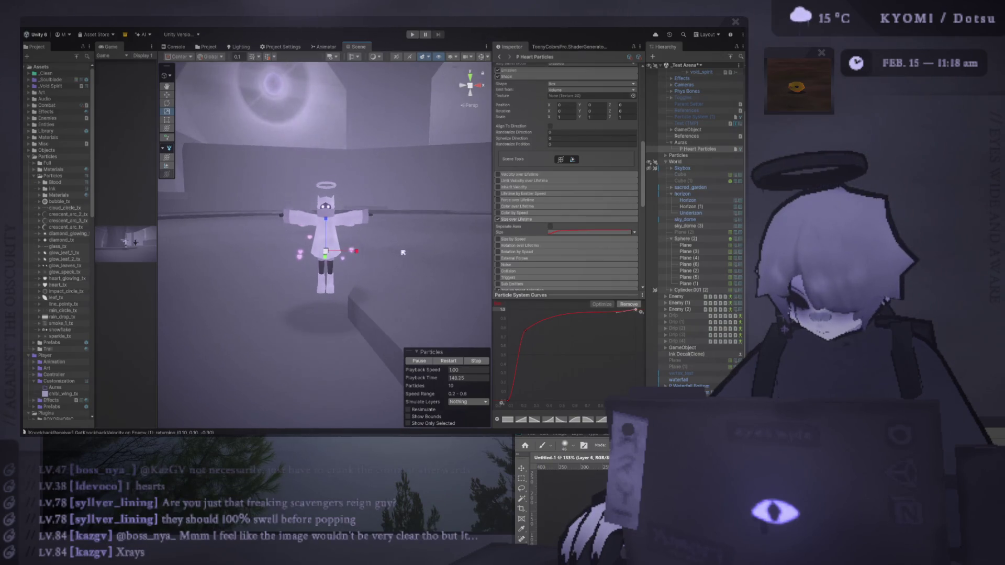
left_click_drag(324, 272, 105, 277)
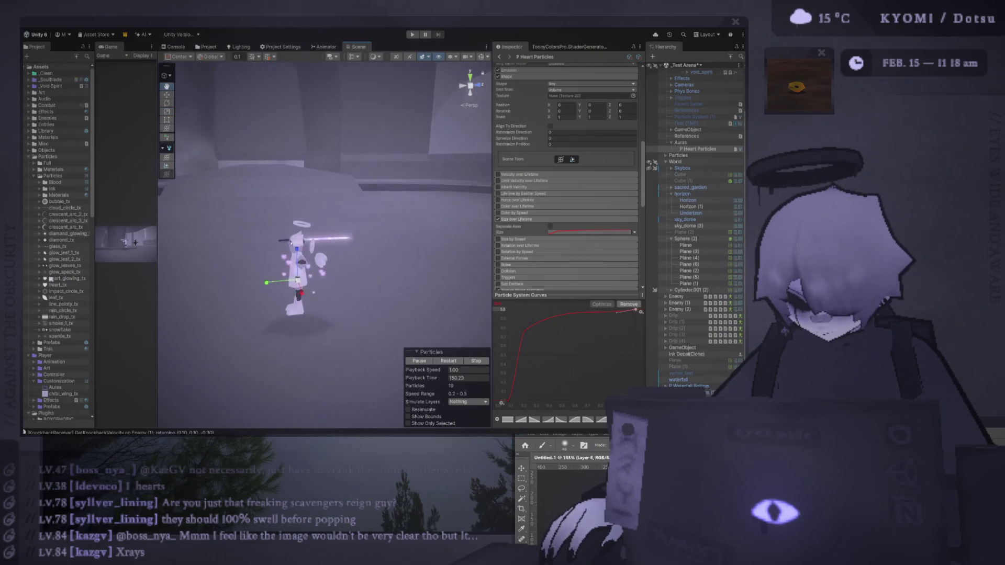
mouse_move(178, 251)
left_mouse_down()
mouse_move(321, 243)
mouse_move(373, 211)
mouse_move(357, 233)
mouse_move(257, 233)
mouse_move(227, 198)
left_mouse_up()
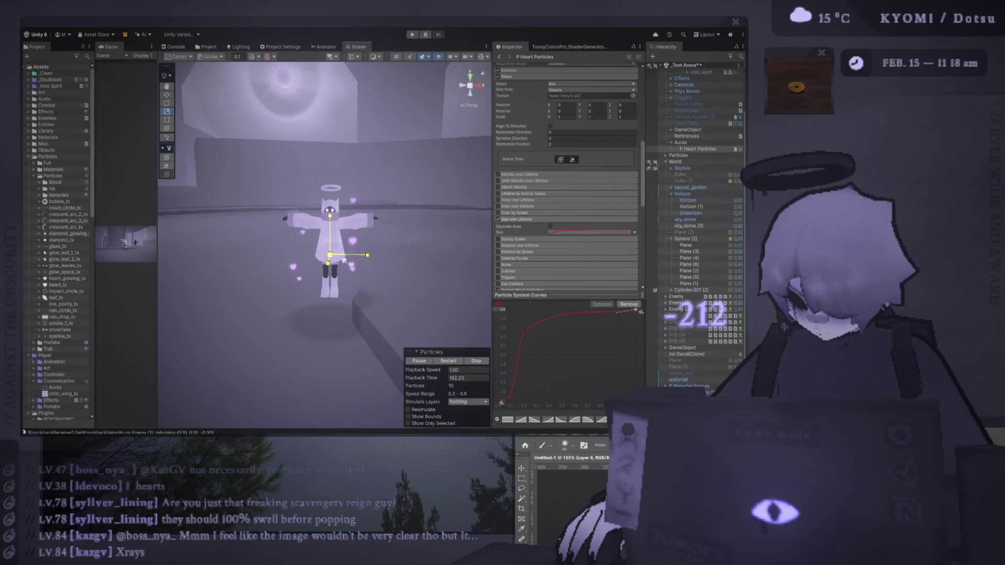
scroll(344, 261, "down", 3)
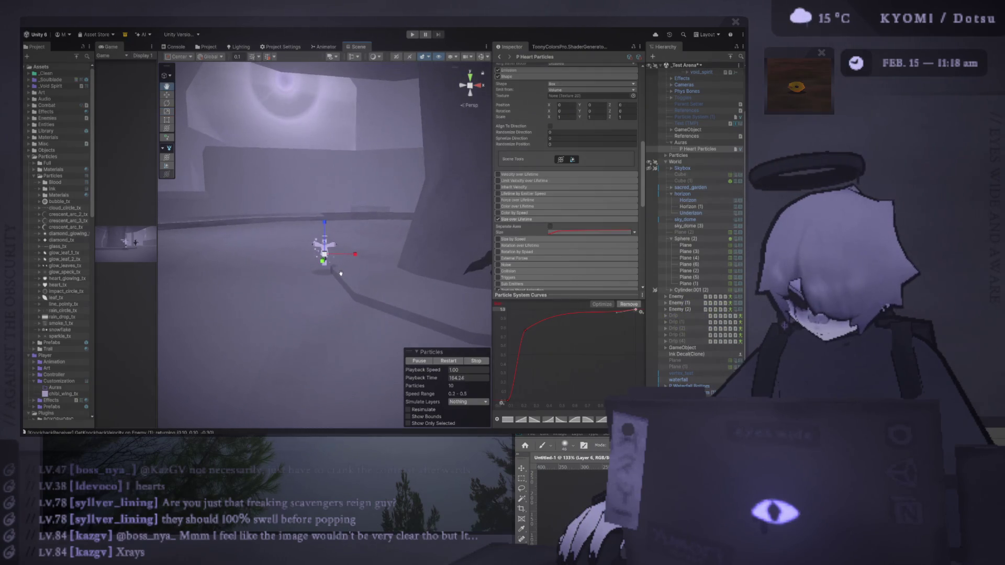
scroll(346, 277, "up", 5)
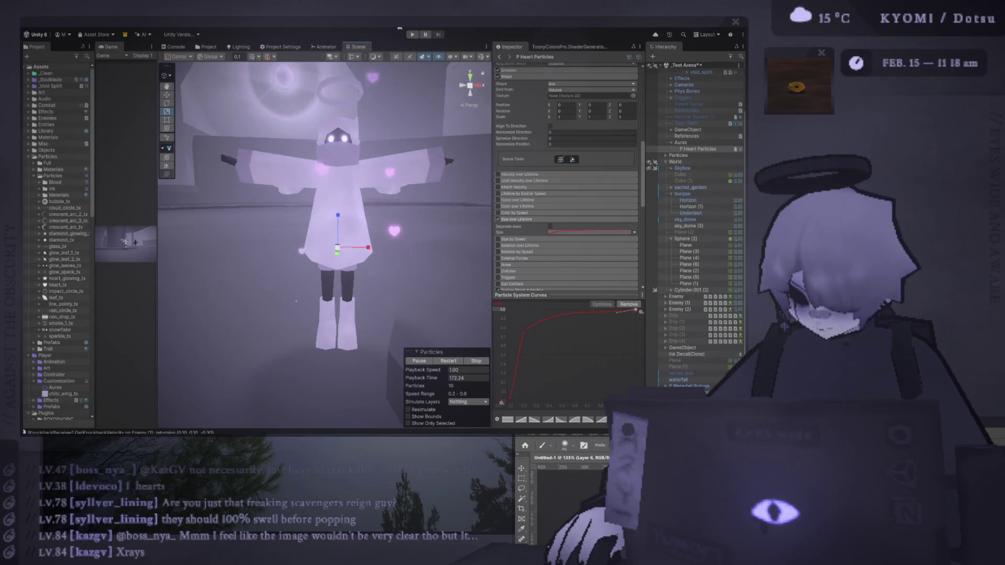
scroll(529, 225, "down", 3)
scroll(528, 225, "down", 3)
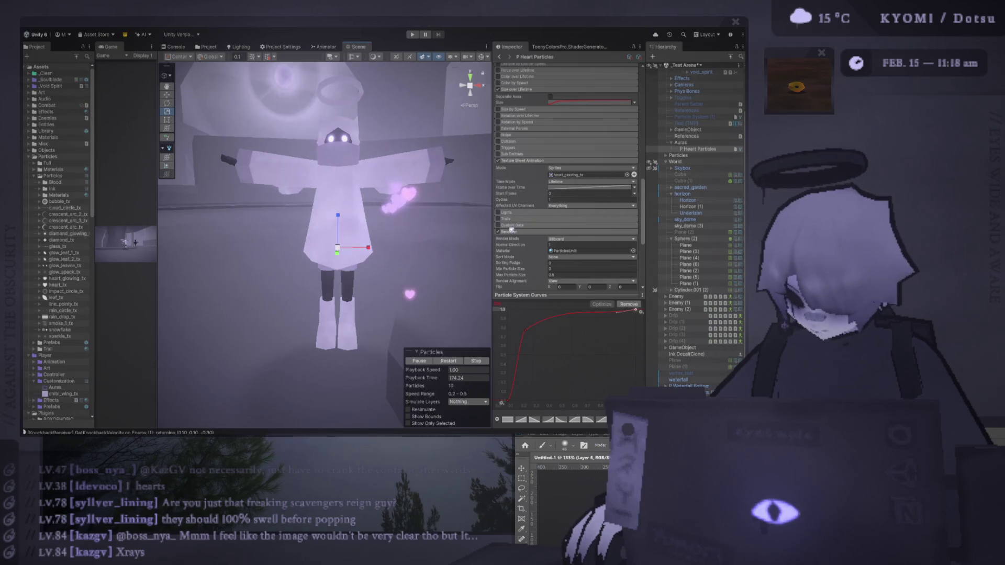
scroll(511, 229, "down", 1)
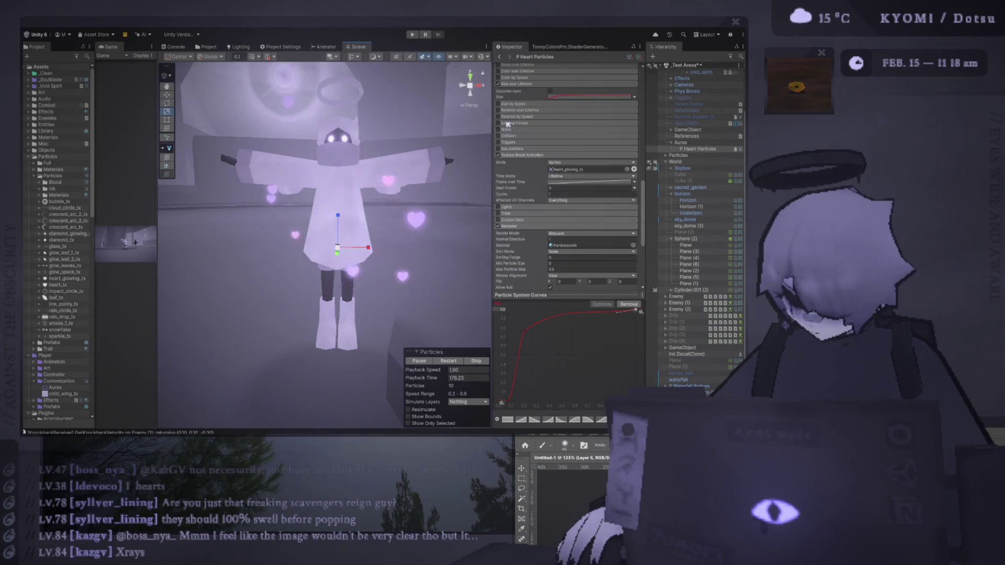
Enable the Noise module on the heart particles and expand its settings.
scroll(517, 166, "up", 3)
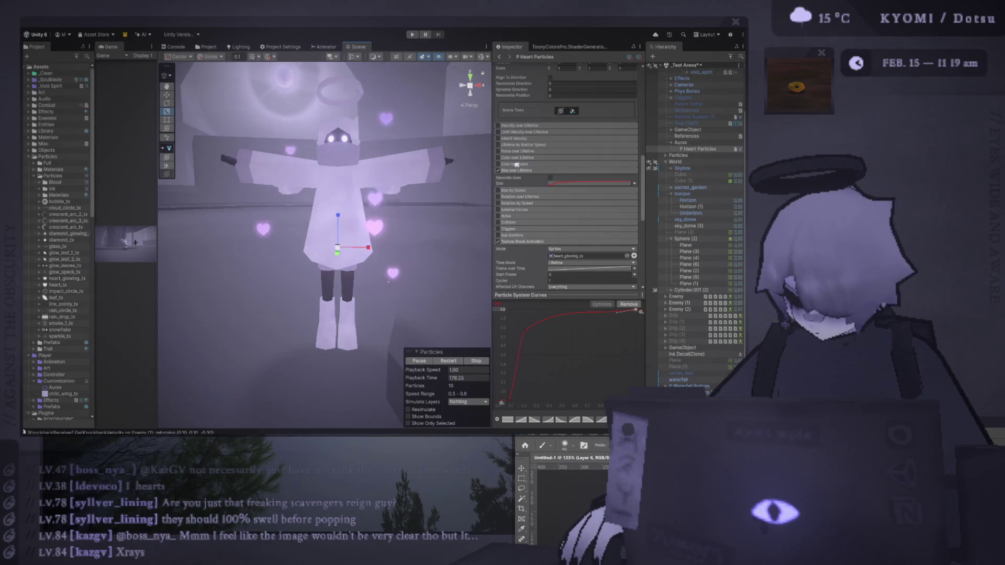
left_click(499, 216)
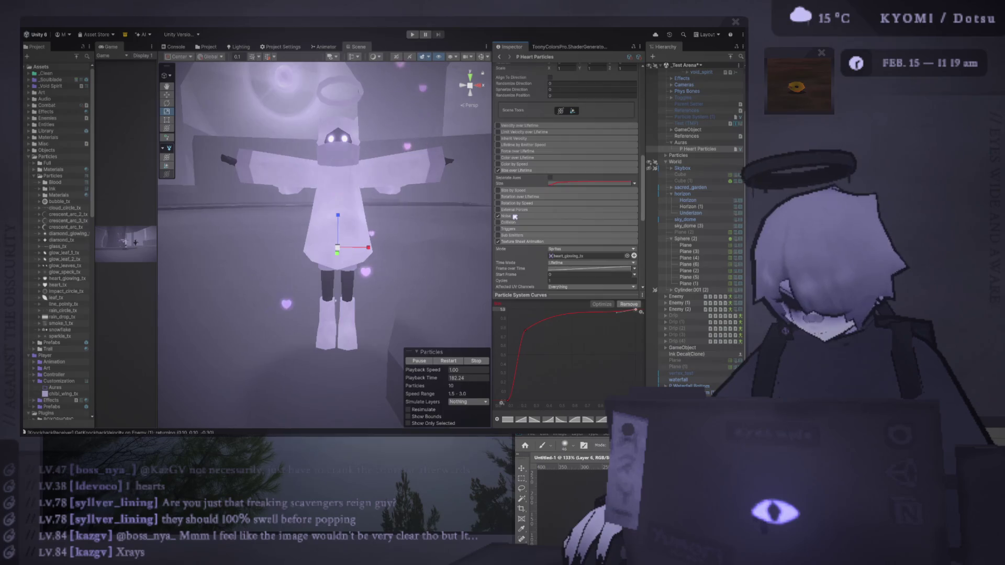
left_click(516, 216)
scroll(312, 199, "down", 3)
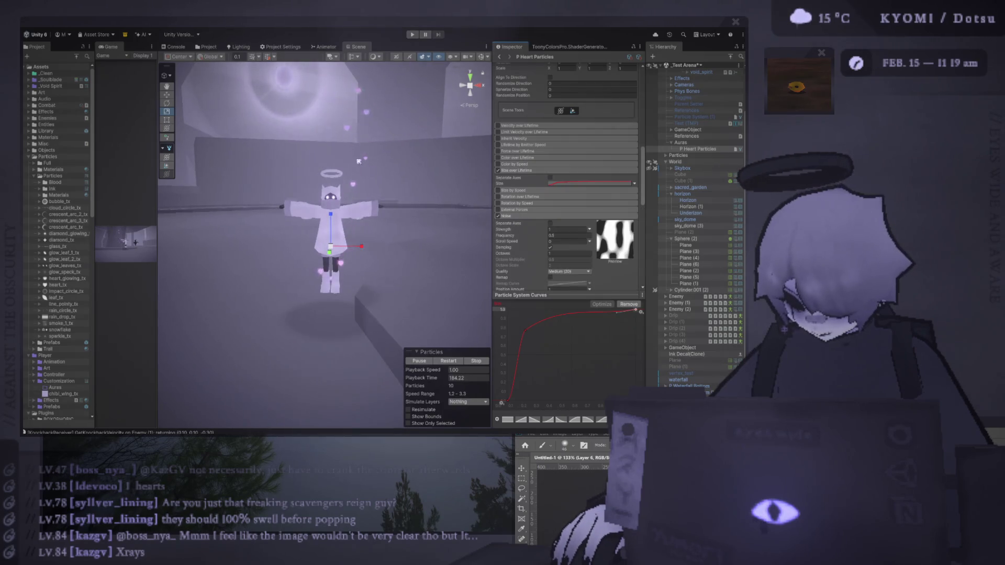
scroll(359, 162, "up", 3)
Set noise frequency to 0.33 and strength to 0.05.
left_click(572, 236)
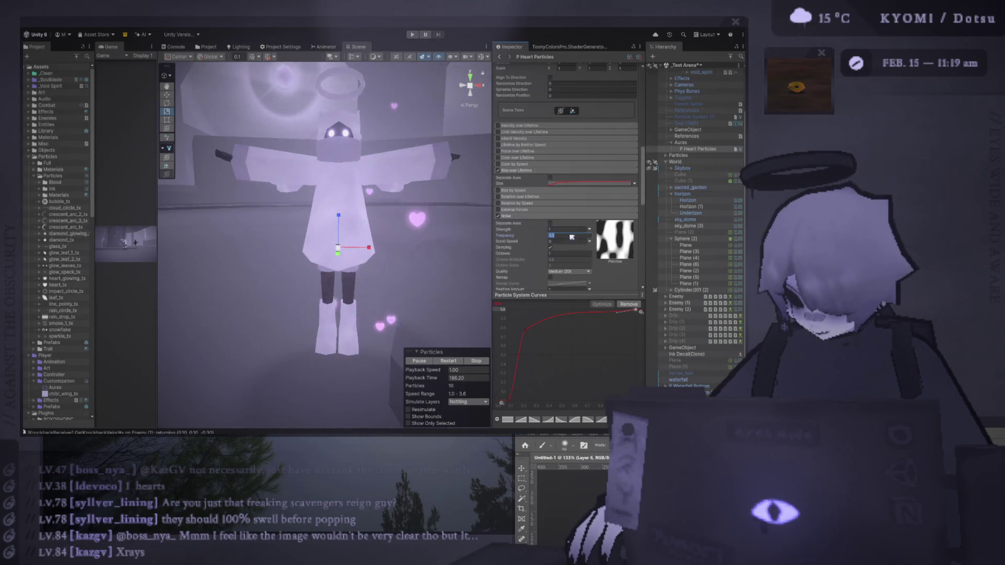
type("0.3")
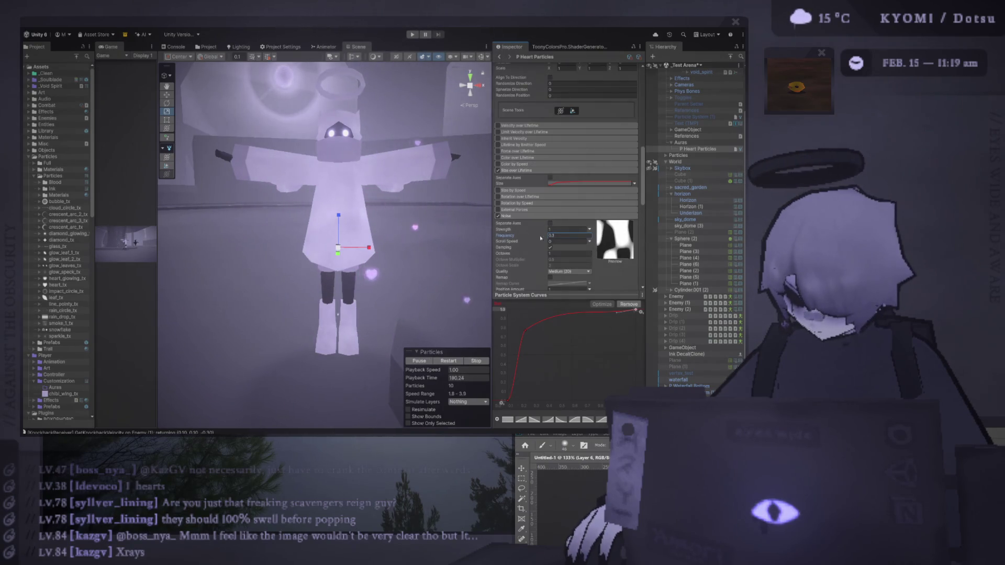
type("3")
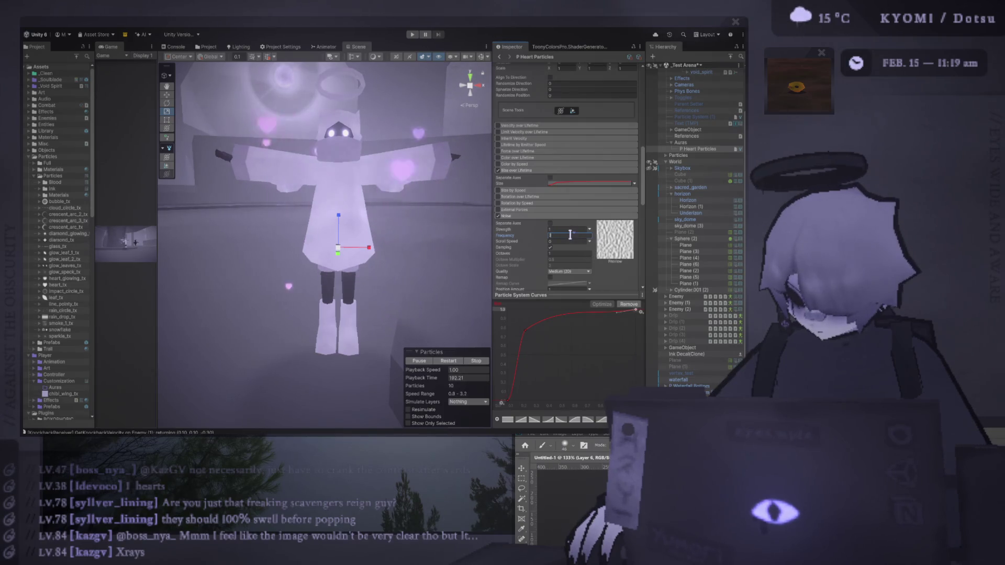
left_click(560, 229)
type("0.1")
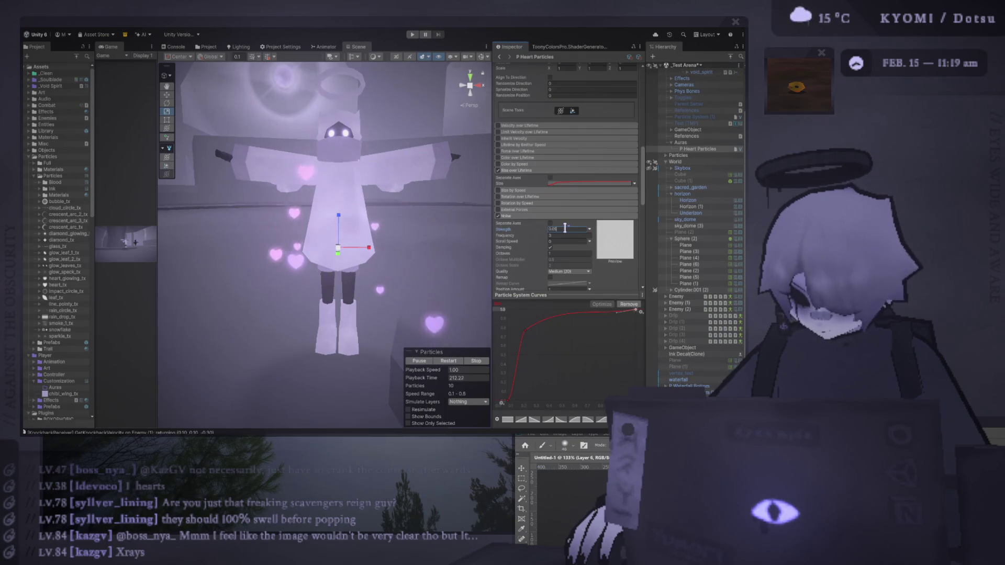
left_click(564, 237)
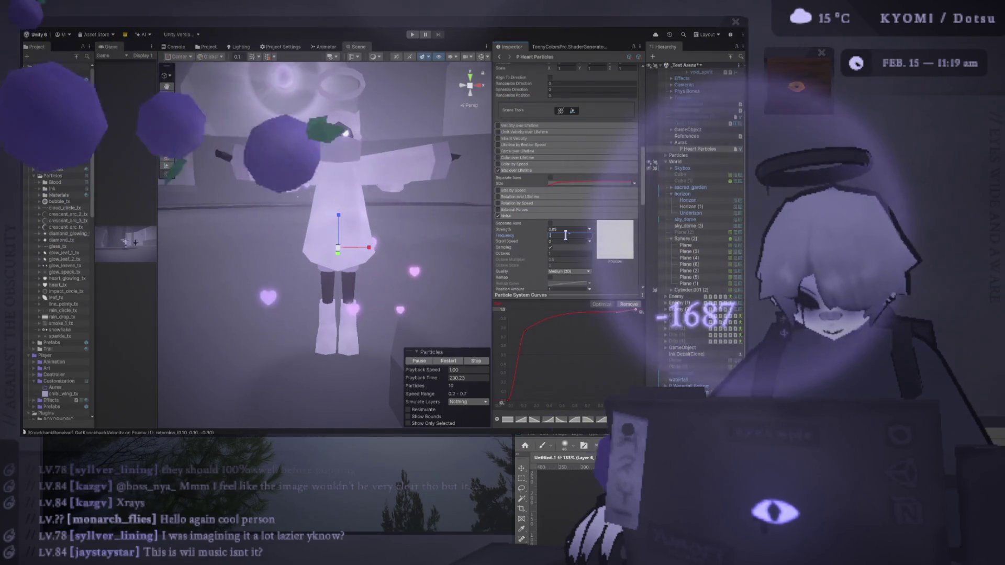
scroll(598, 198, "up", 10)
Set the hearts' Start Speed range to 0.1–0.3.
left_click(616, 176)
key("shift+Tab")
type("0.1")
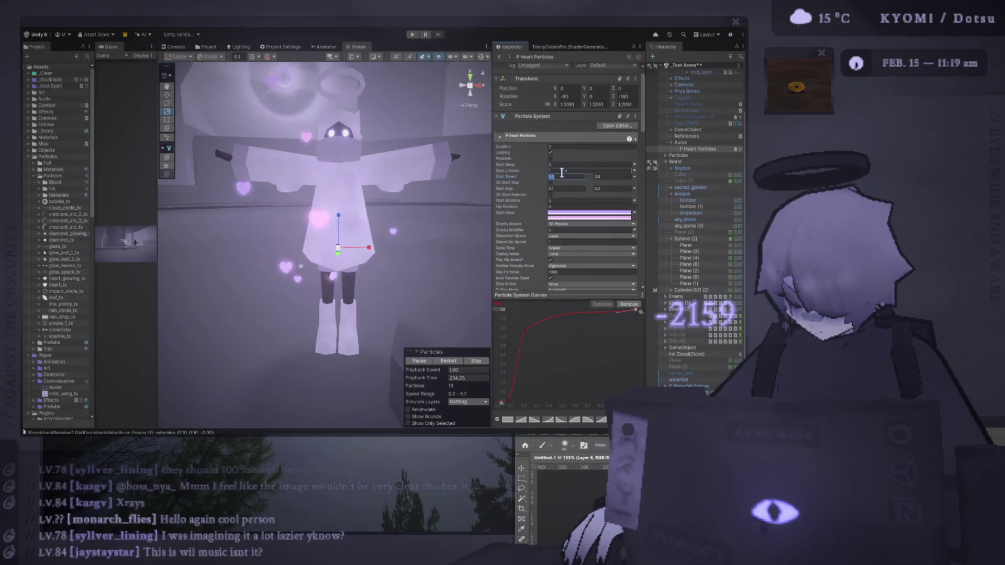
left_click(615, 174)
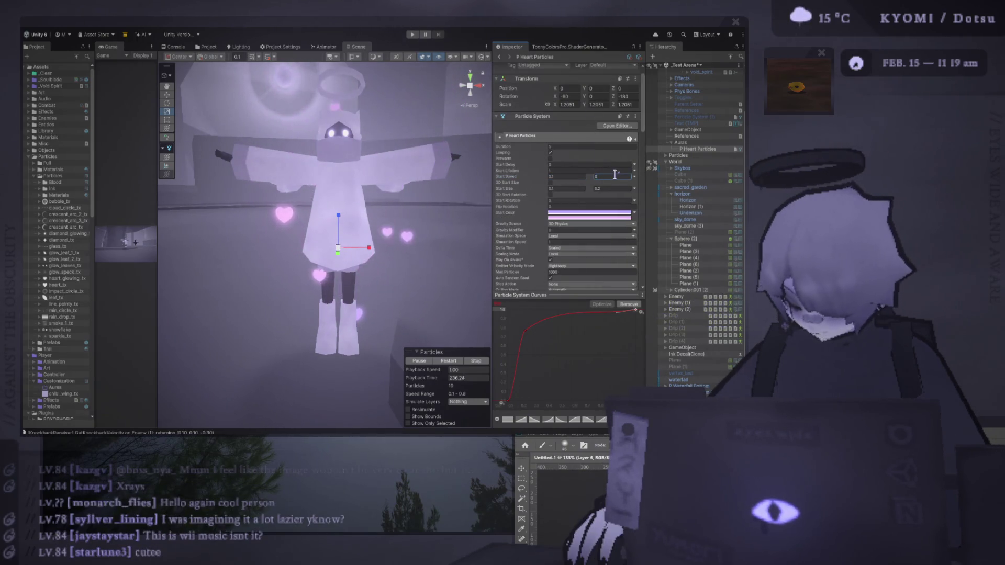
type(".3")
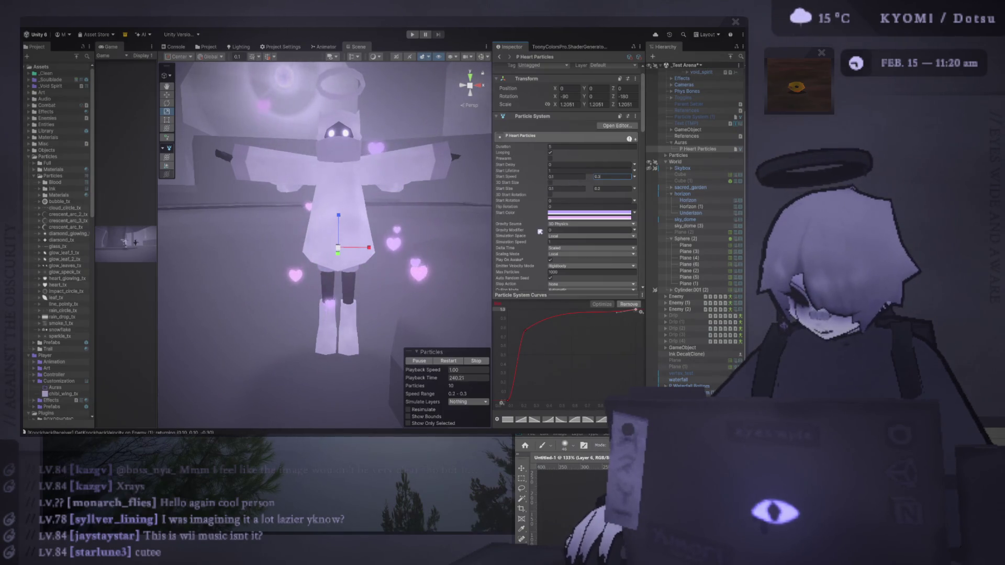
Edit Start Lifetime, collapse the Shape module and expand Emission.
scroll(571, 199, "up", 2)
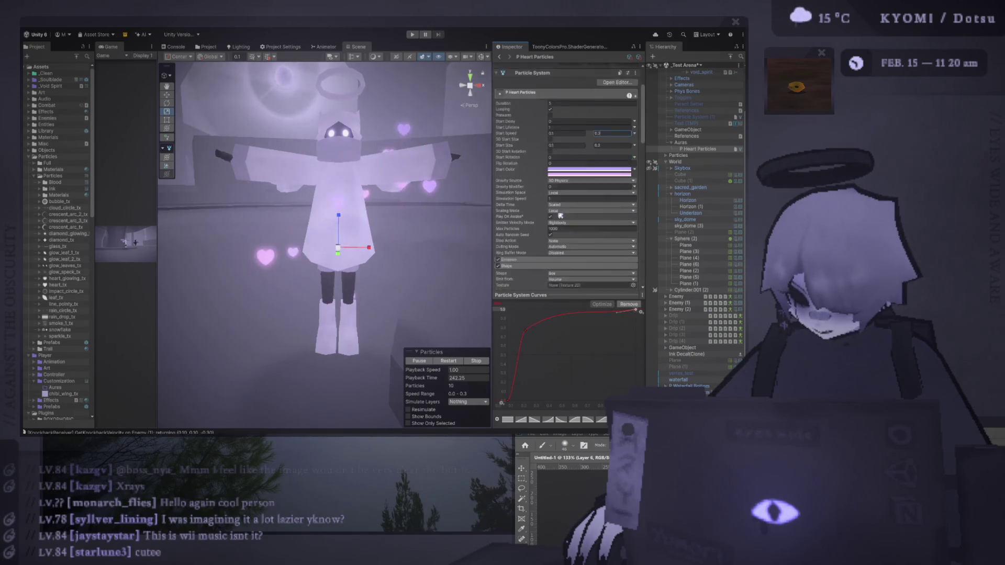
left_click(583, 186)
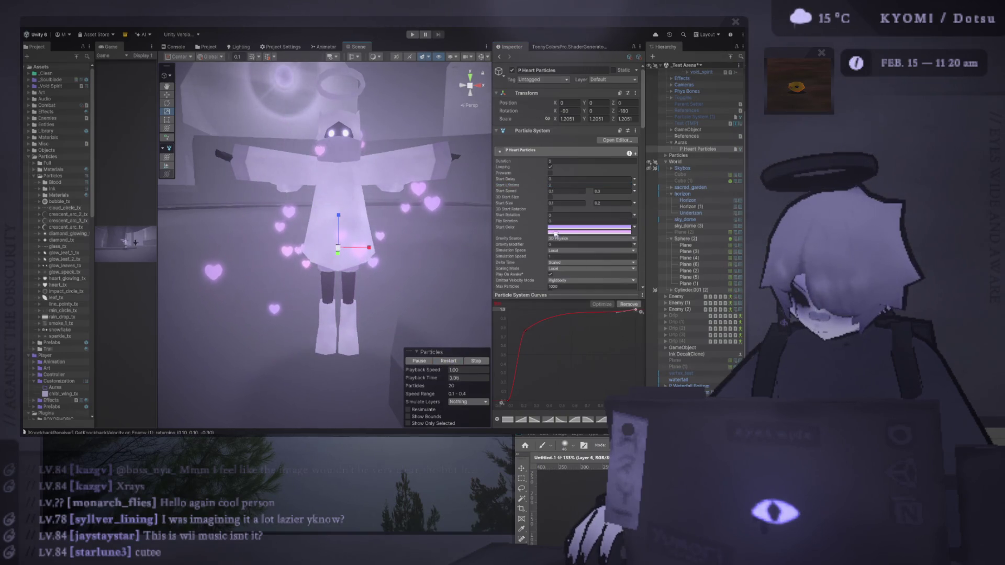
scroll(556, 233, "down", 4)
left_click(535, 236)
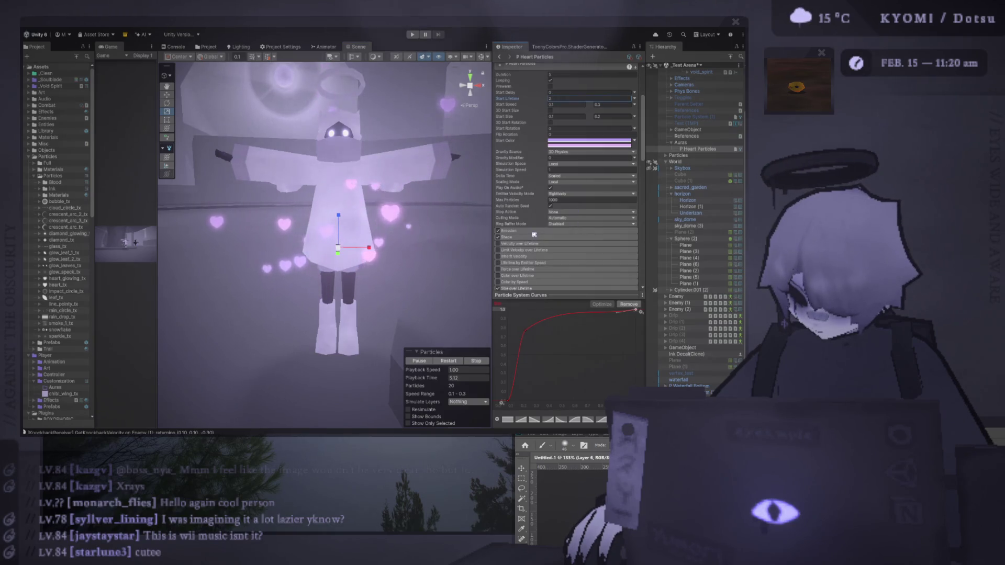
left_click(534, 231)
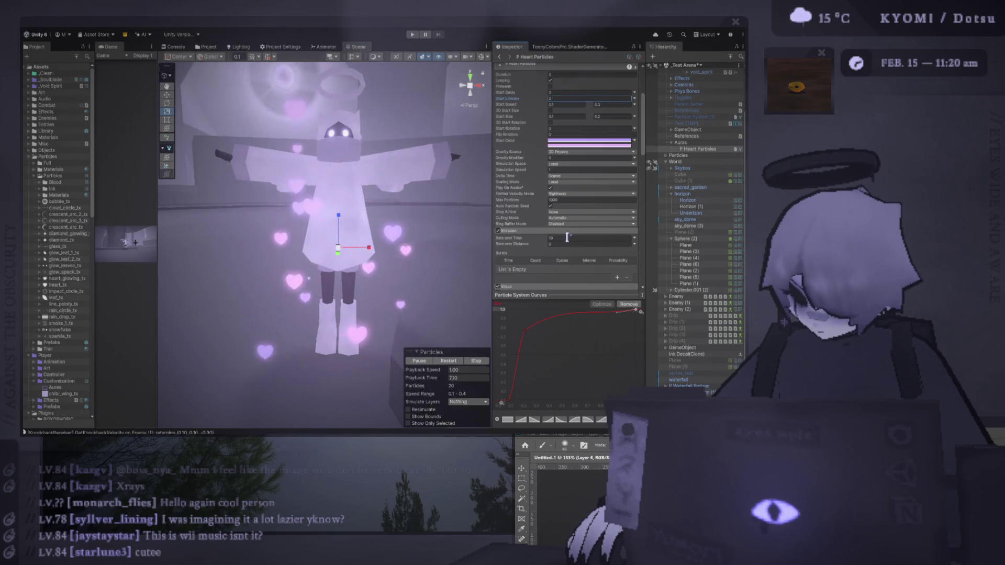
Replay the slower heart particles, reframing the view around the character.
left_click(459, 361)
left_click_drag(429, 314, 412, 233)
scroll(412, 233, "down", 3)
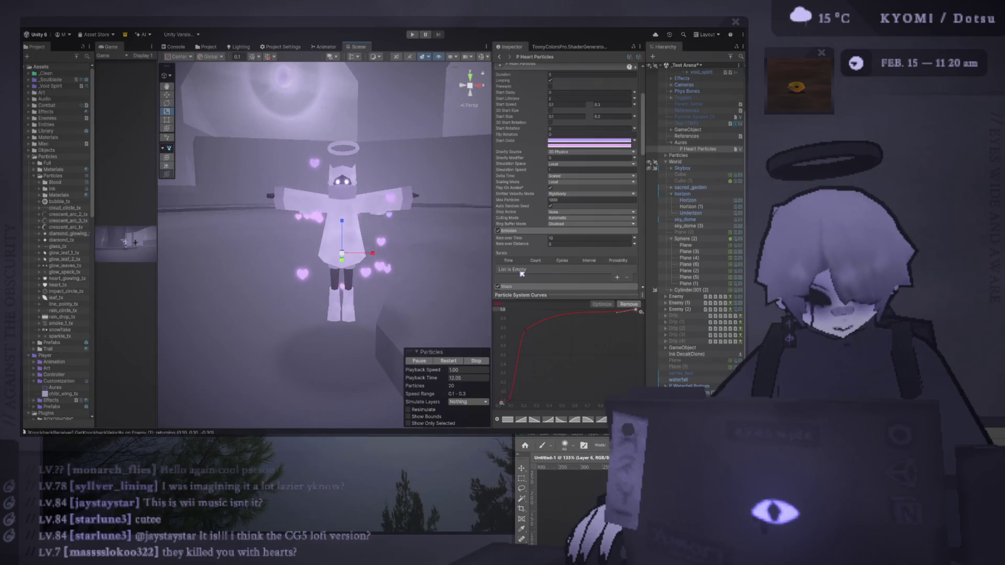
left_click_drag(308, 320, 338, 313)
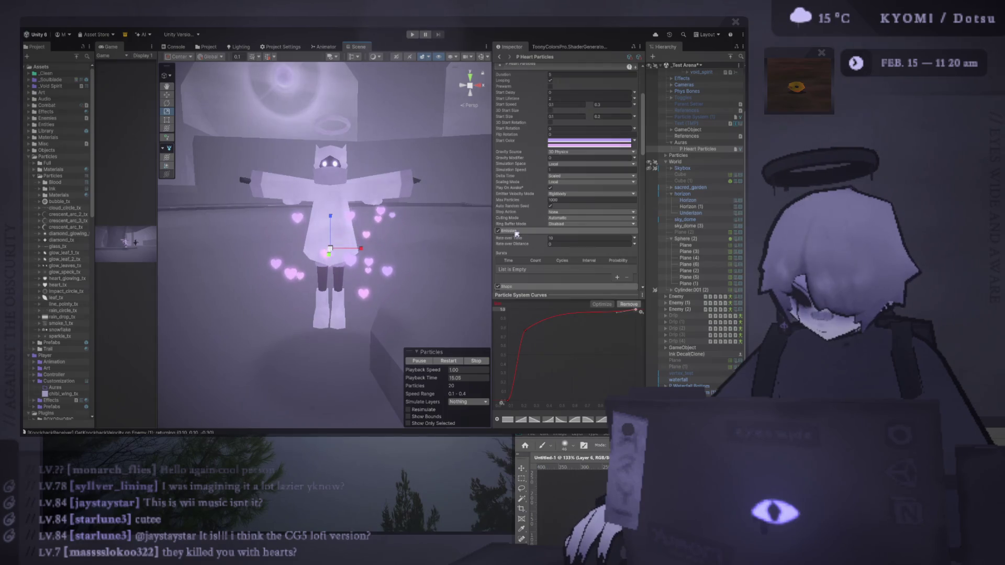
scroll(567, 173, "up", 2)
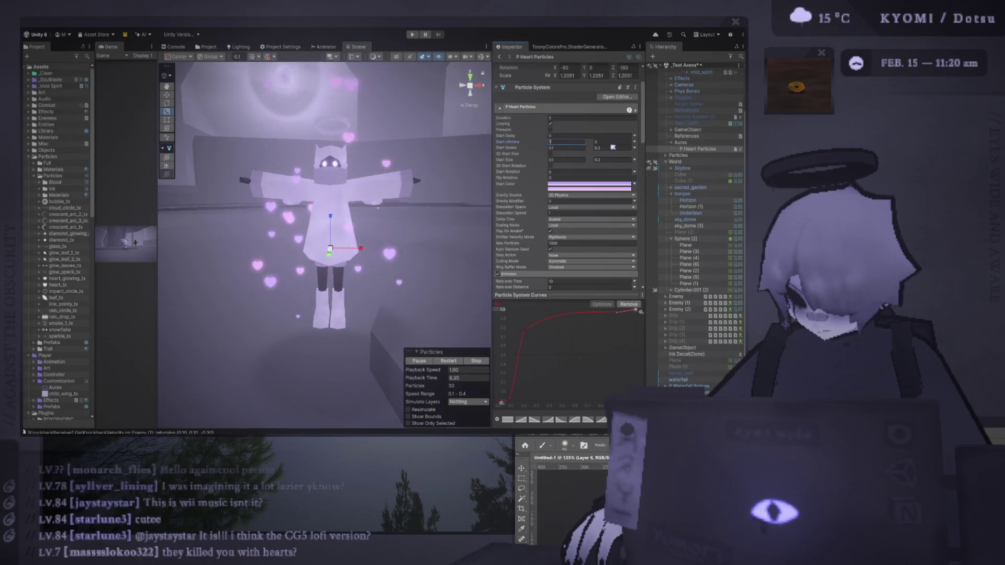
left_click(458, 361)
scroll(384, 251, "down", 2)
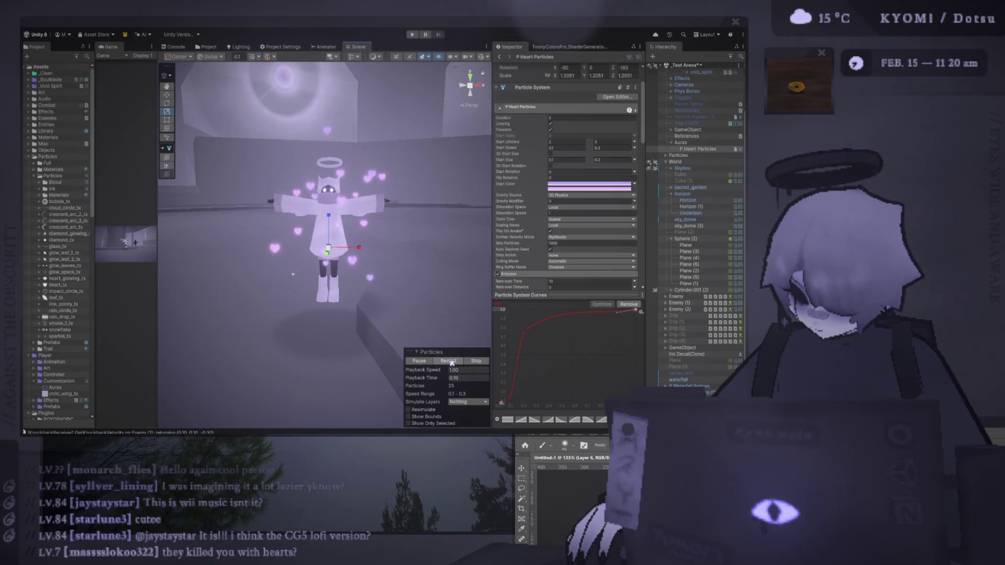
scroll(400, 274, "down", 2)
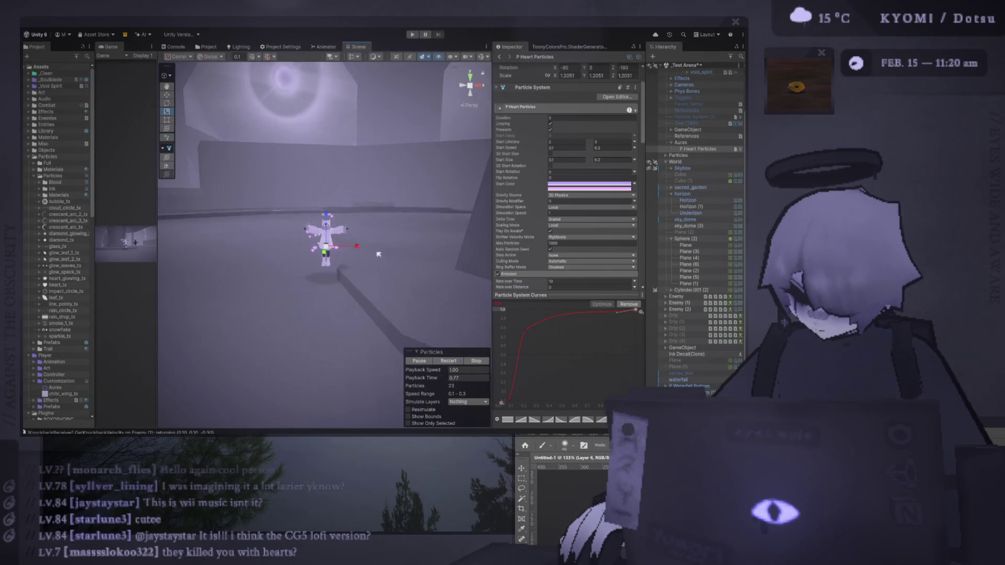
scroll(577, 239, "down", 4)
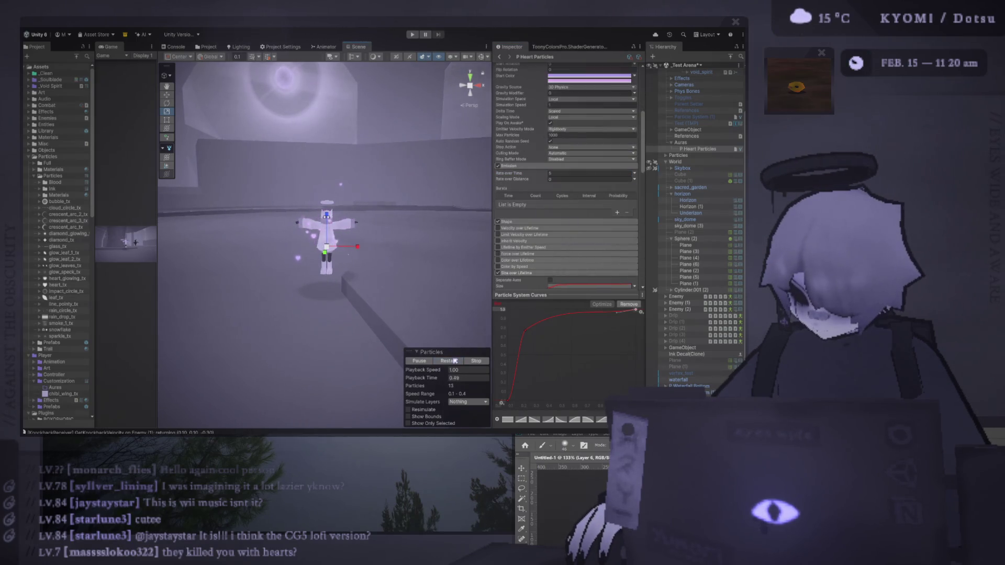
scroll(301, 279, "up", 3)
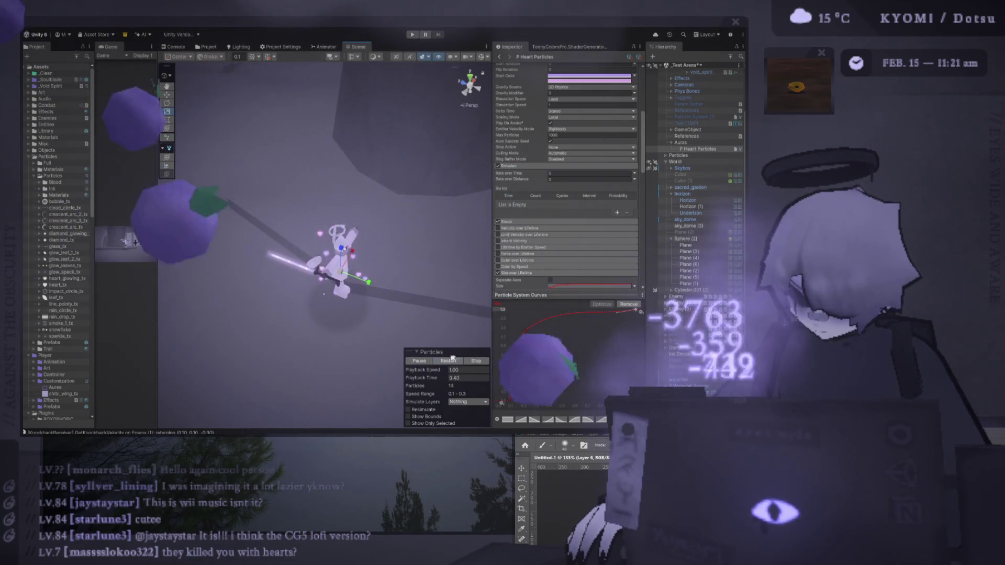
left_click_drag(158, 245, 375, 244)
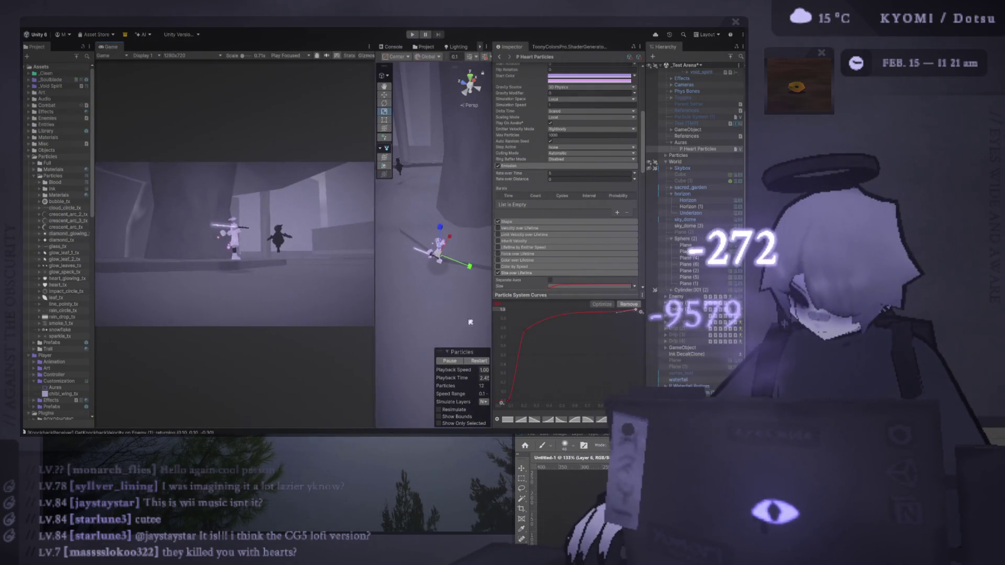
left_click(453, 362)
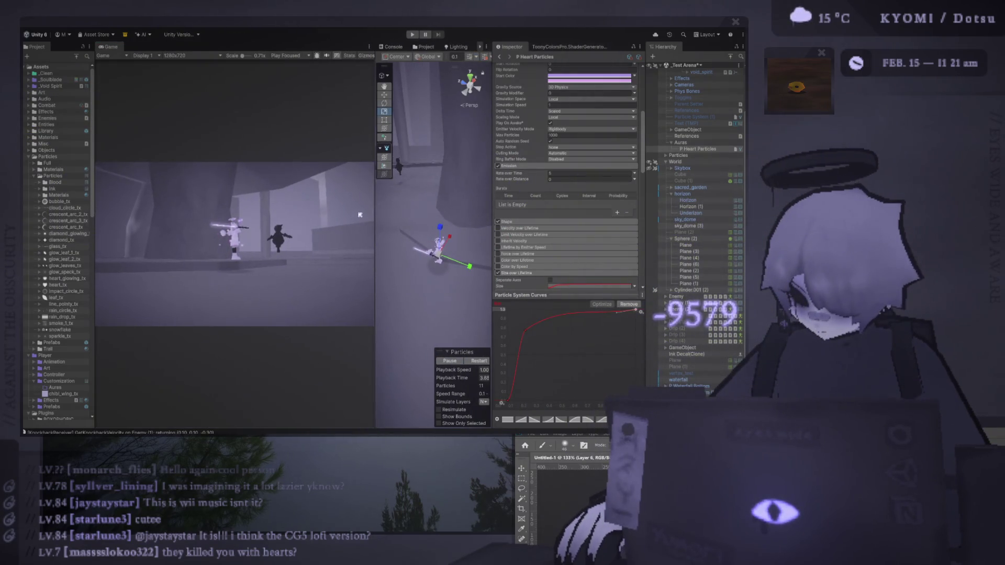
left_click_drag(323, 216, 171, 216)
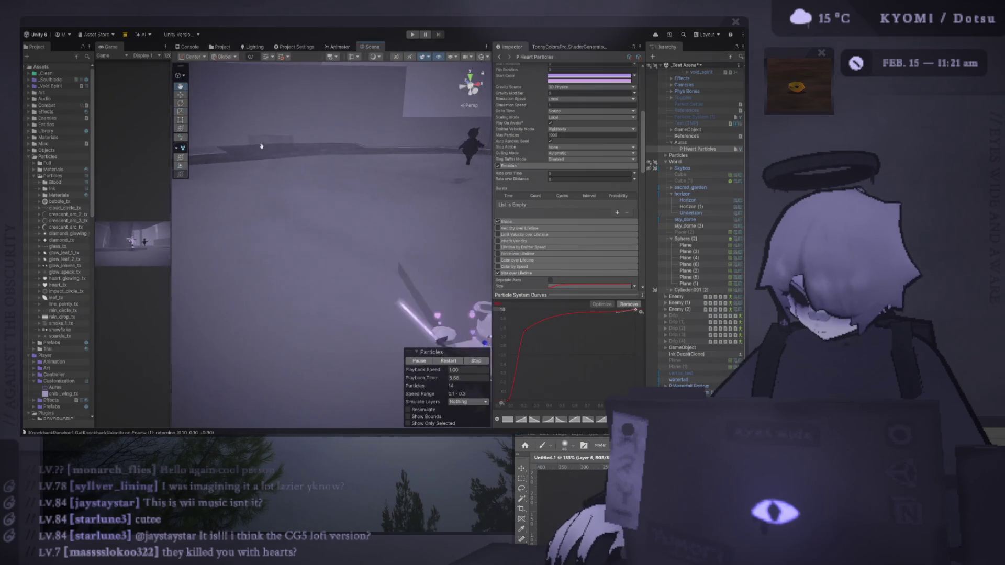
scroll(306, 190, "up", 5)
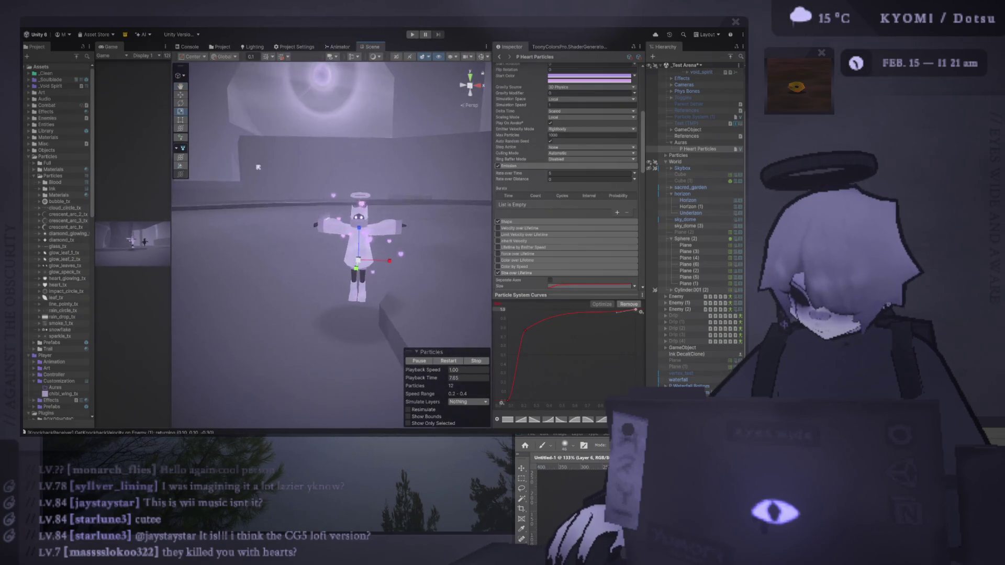
left_click(454, 361)
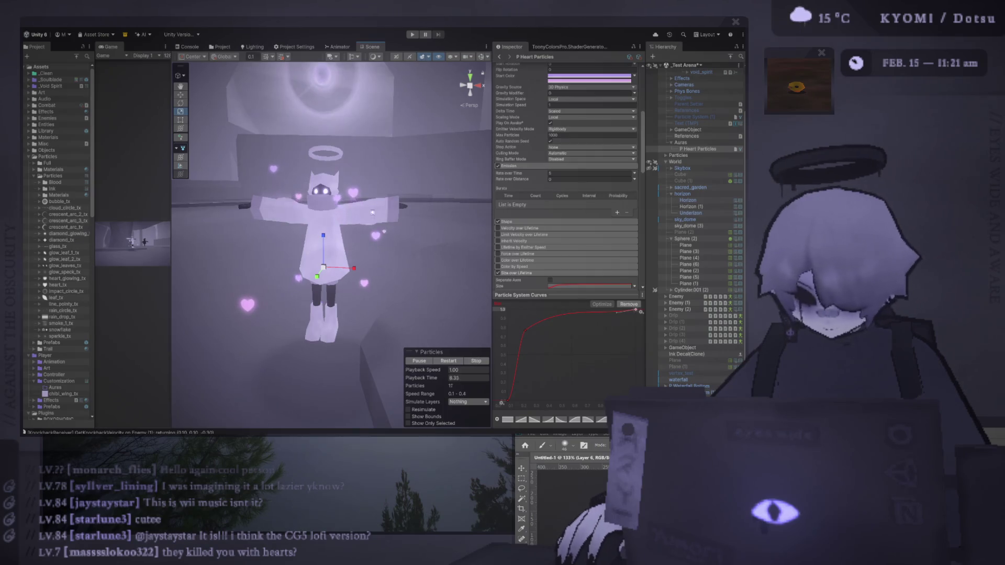
scroll(371, 201, "up", 5)
scroll(371, 201, "down", 3)
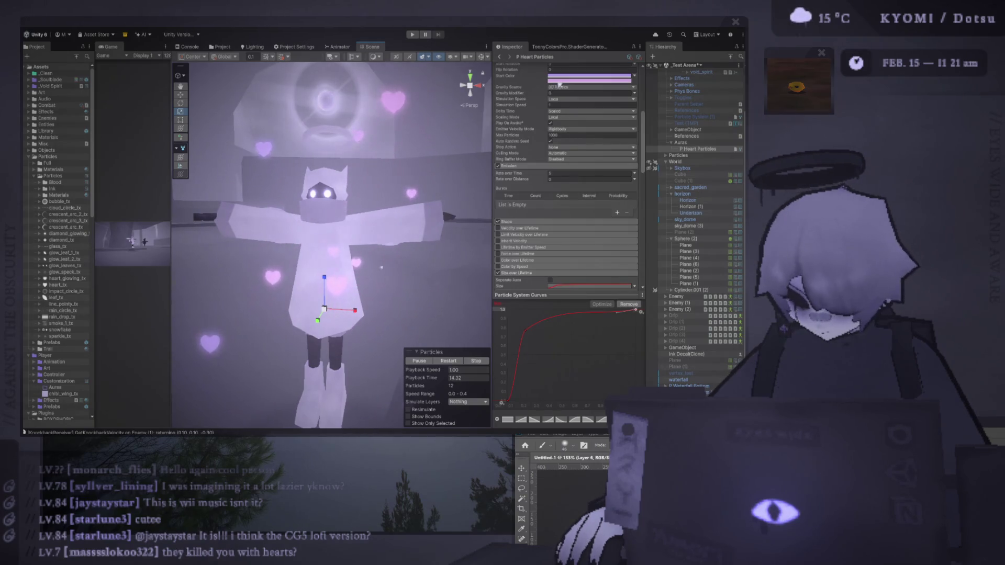
left_click(445, 362)
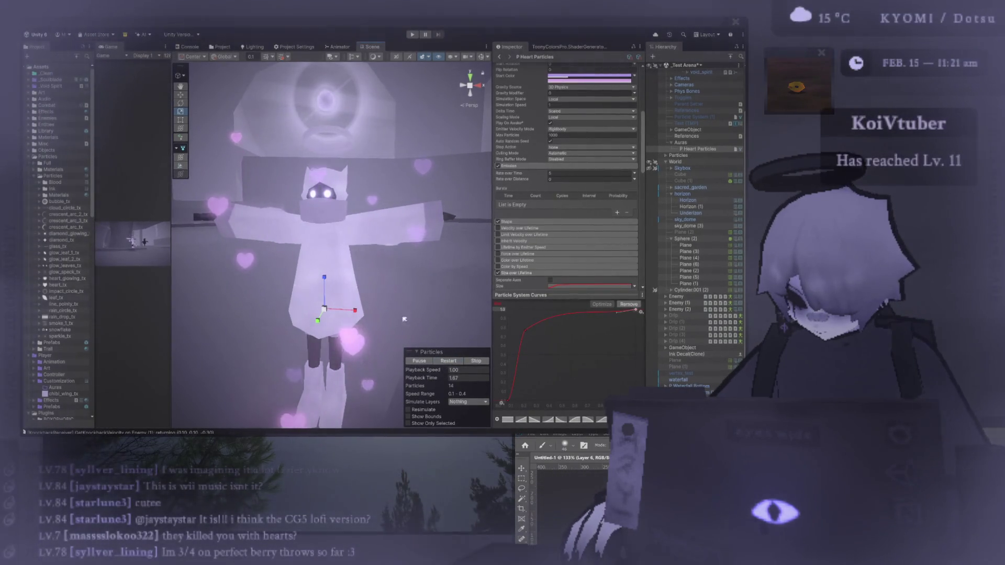
scroll(389, 304, "down", 3)
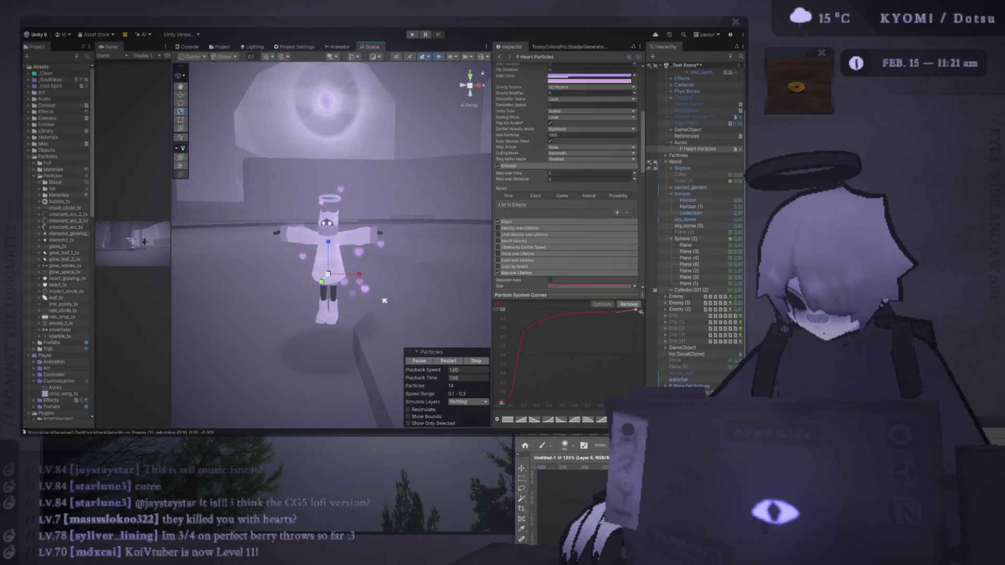
scroll(385, 301, "up", 3)
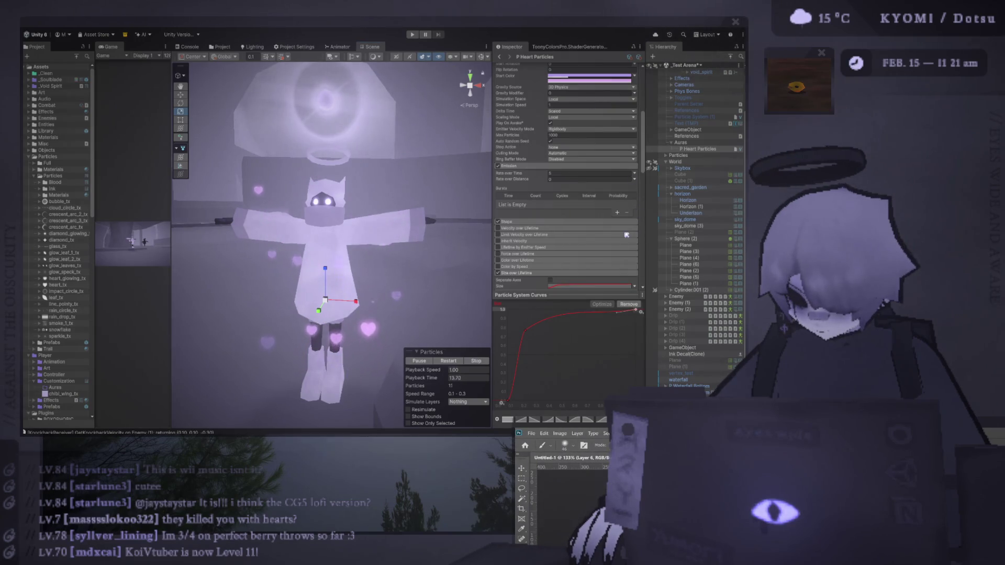
left_click(448, 361)
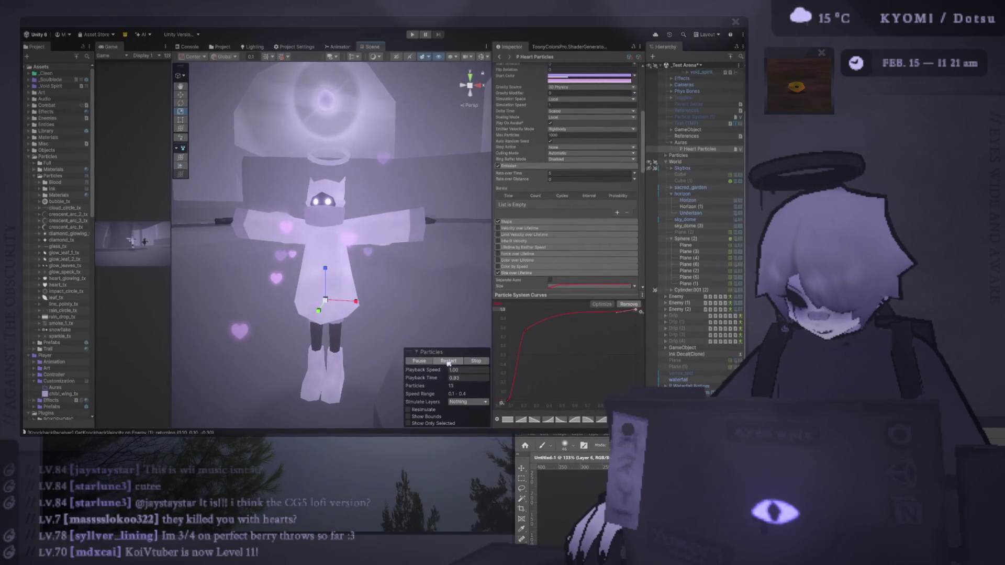
left_click(448, 361)
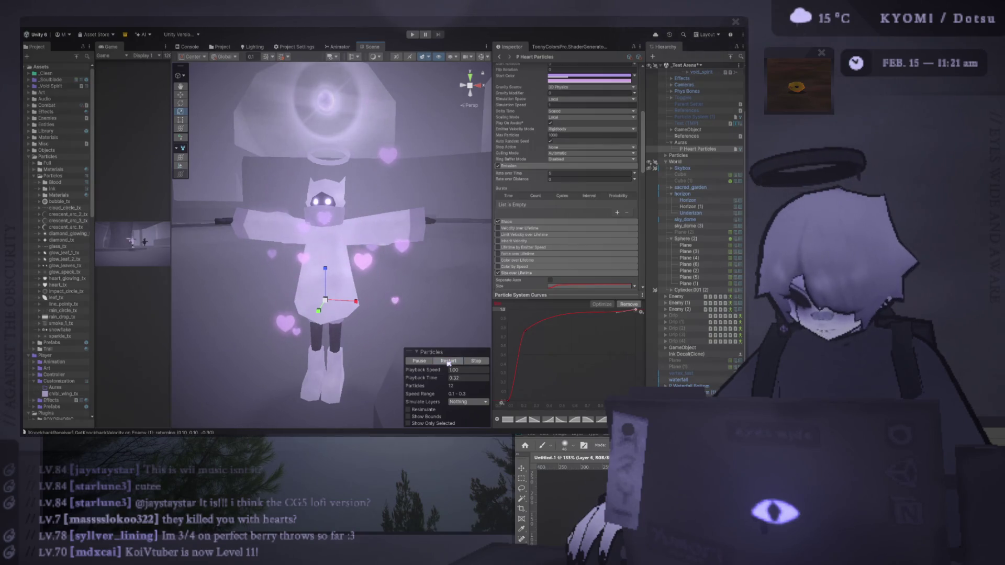
left_click(448, 362)
scroll(389, 309, "down", 2)
scroll(391, 319, "down", 3)
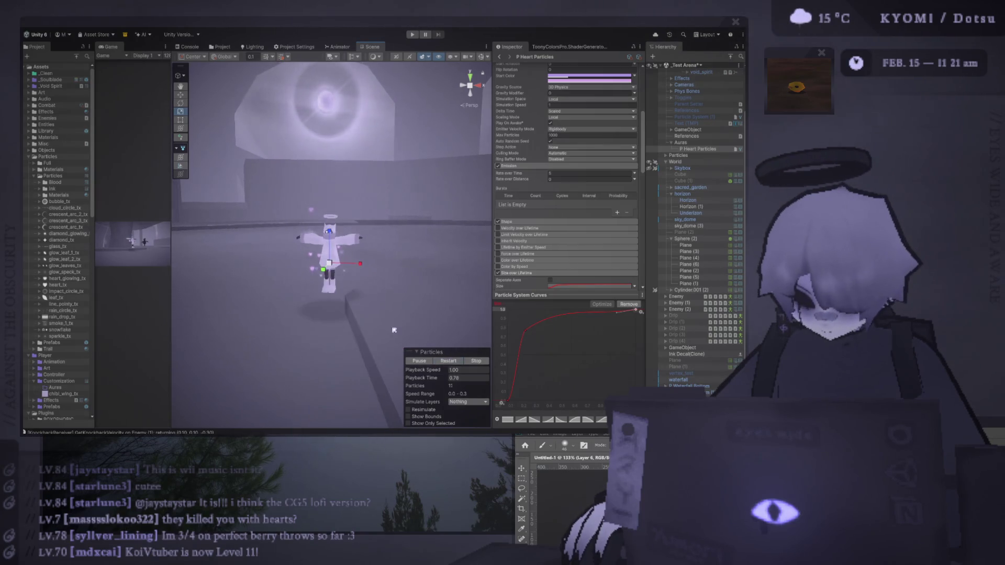
scroll(395, 315, "up", 5)
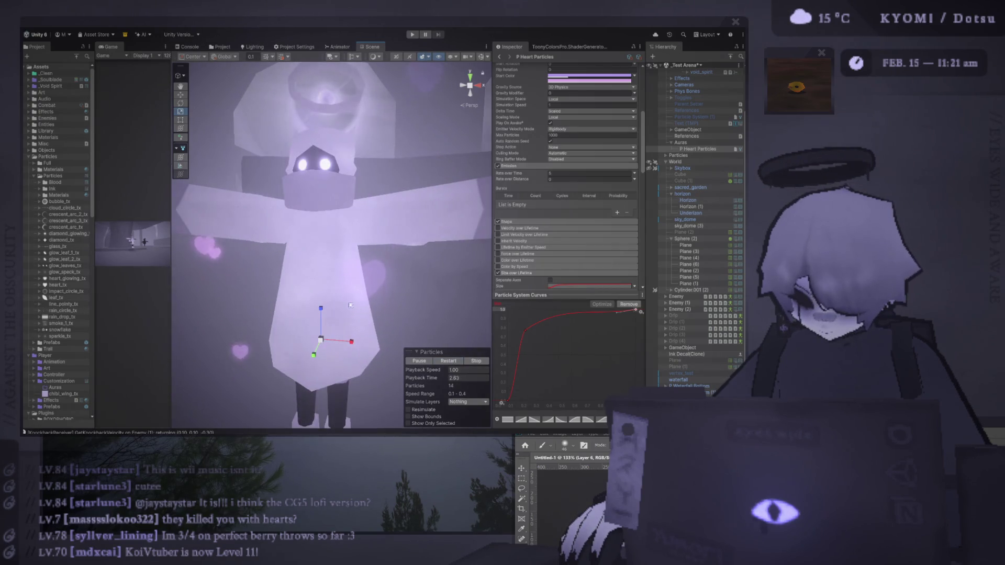
left_click(628, 471)
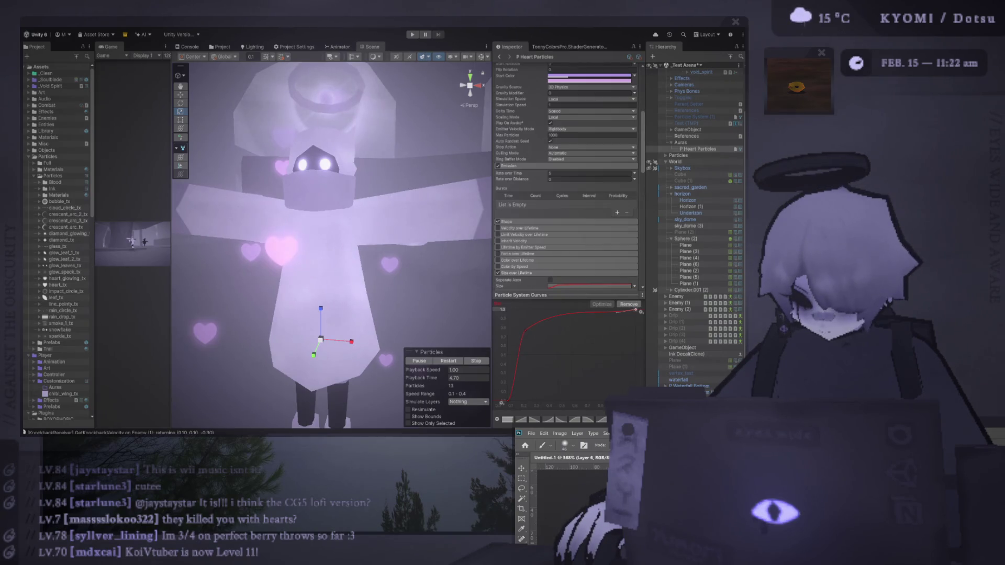
left_click(337, 141)
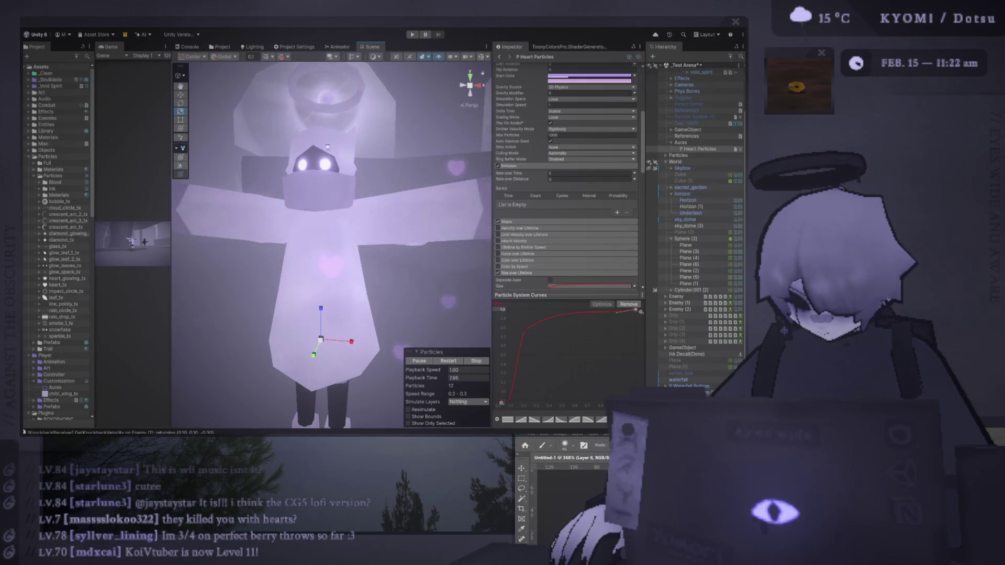
scroll(351, 216, "up", 5)
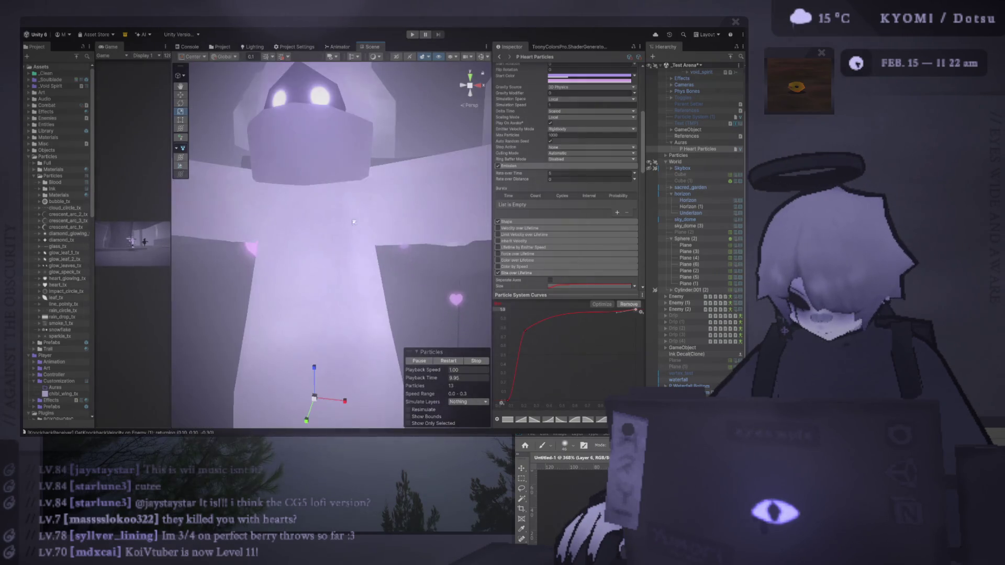
scroll(354, 222, "down", 5)
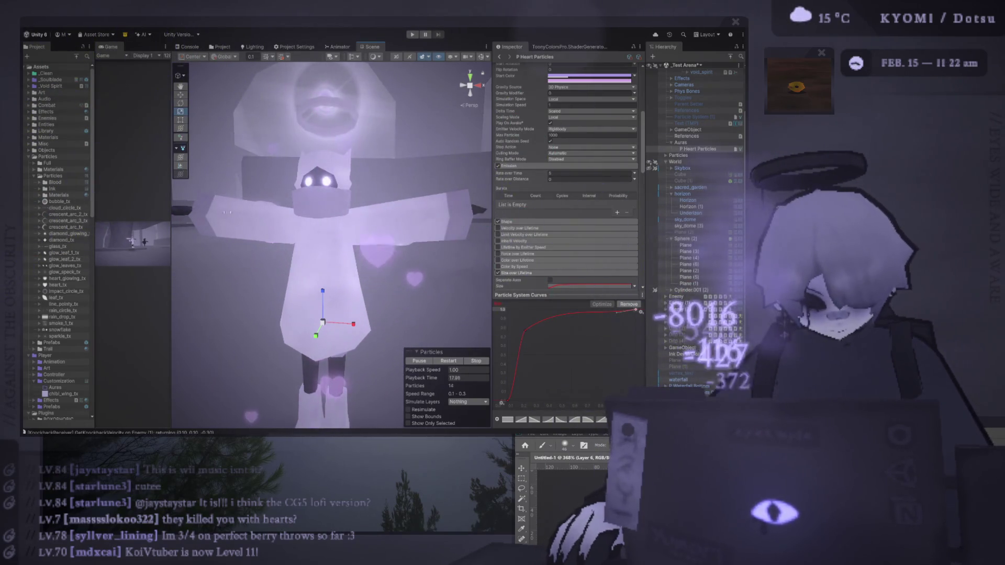
scroll(371, 251, "down", 5)
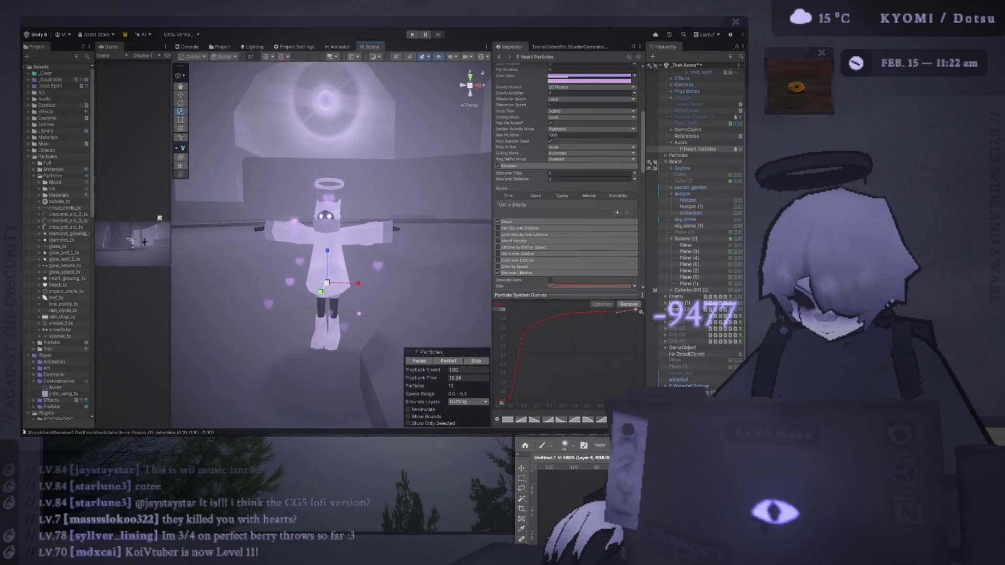
left_click(68, 279)
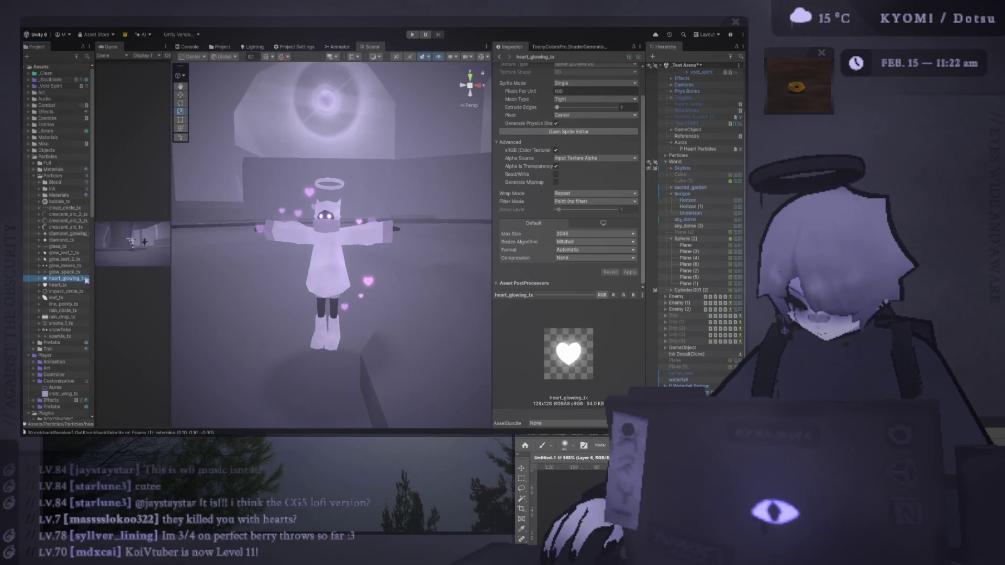
scroll(296, 243, "up", 10)
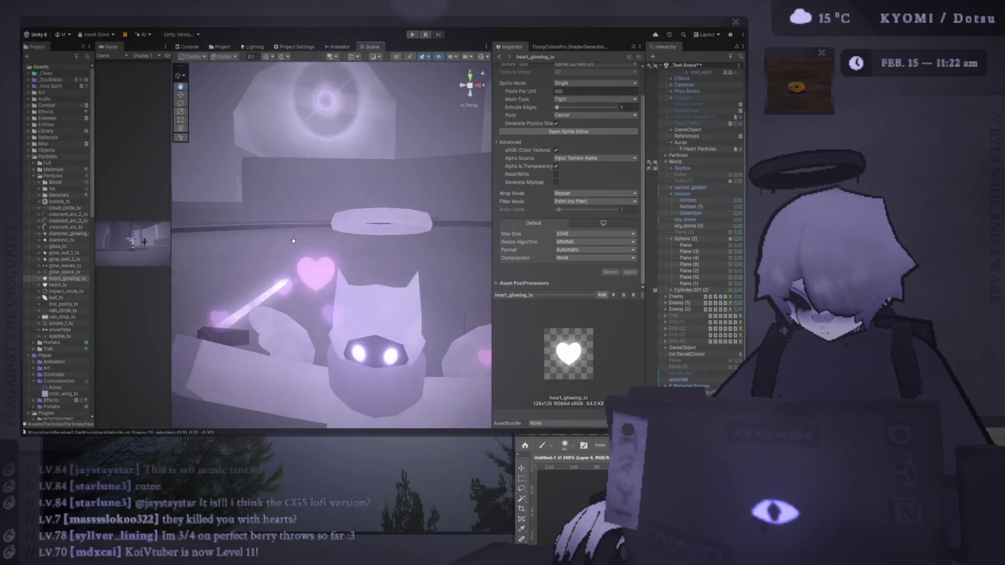
left_click_drag(295, 241, 293, 235)
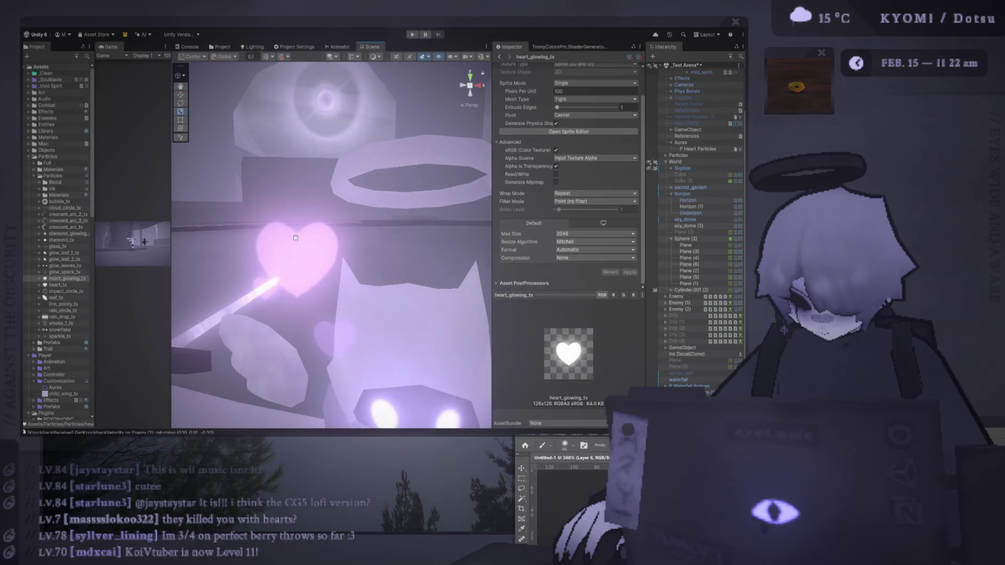
scroll(295, 241, "down", 10)
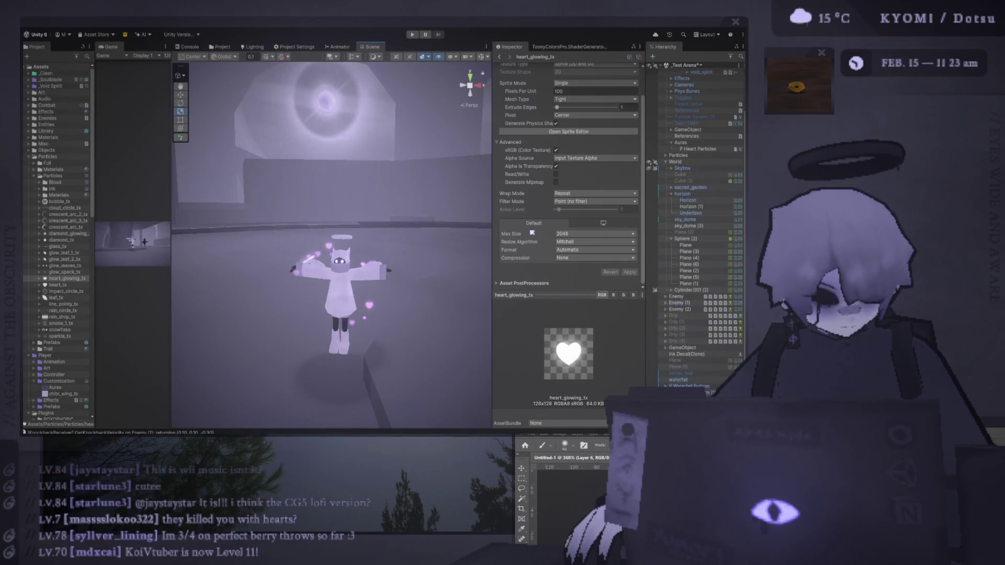
left_click(330, 248)
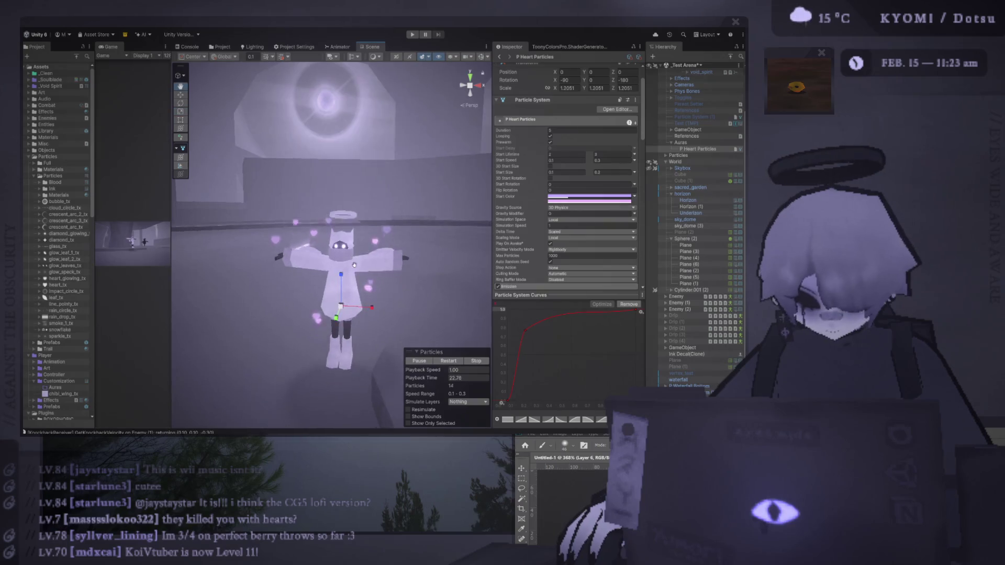
scroll(345, 252, "up", 2)
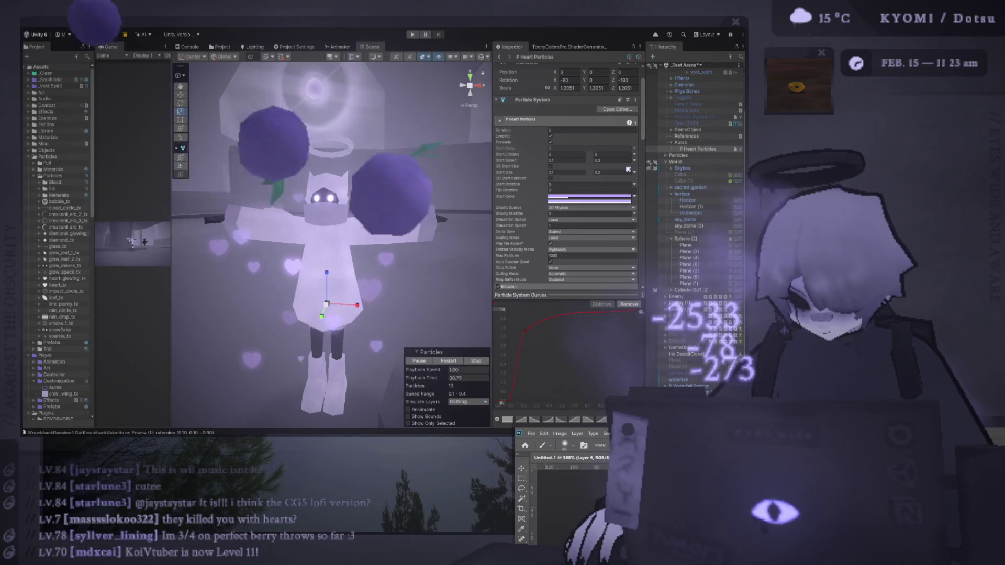
scroll(419, 212, "down", 3)
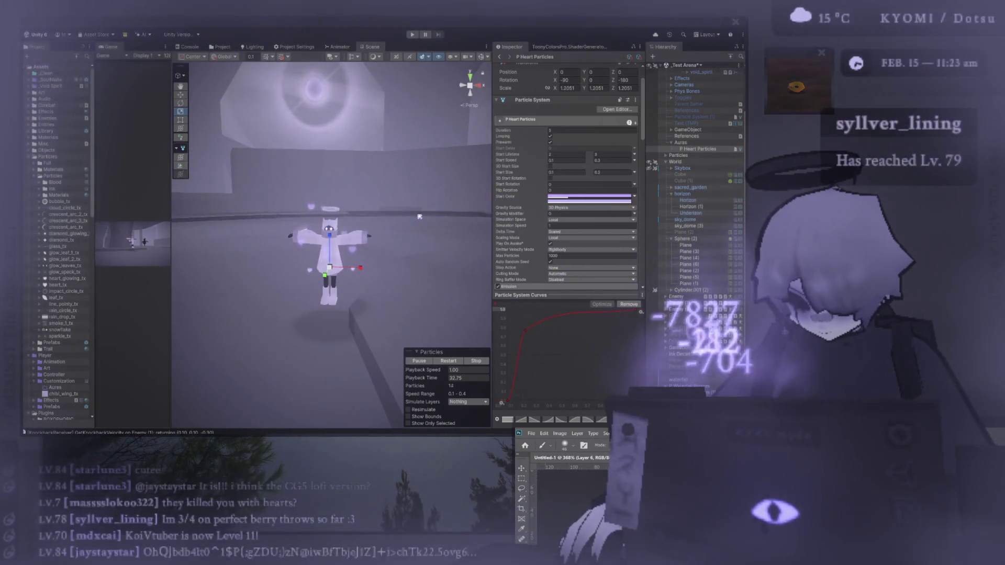
scroll(419, 215, "up", 3)
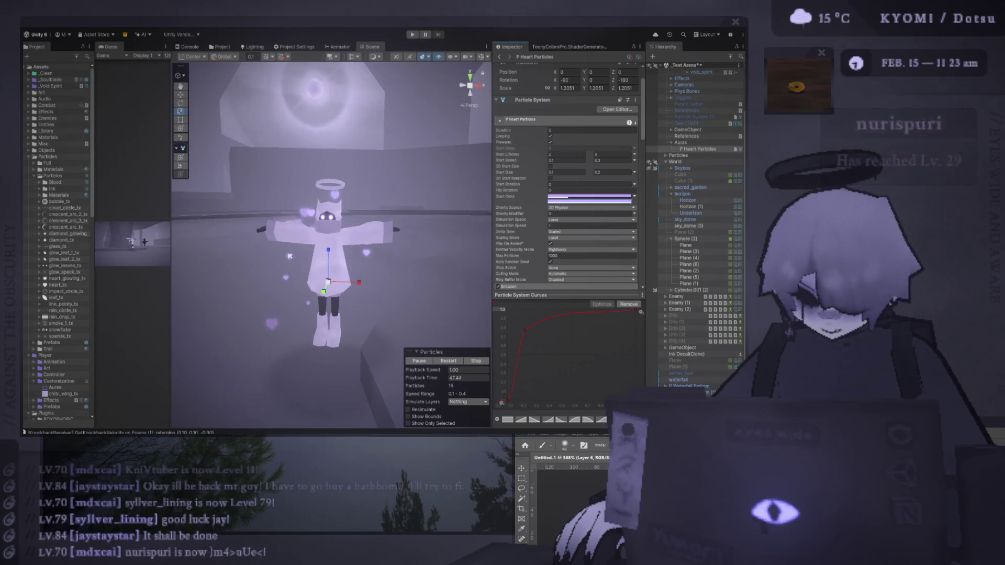
scroll(365, 297, "up", 3)
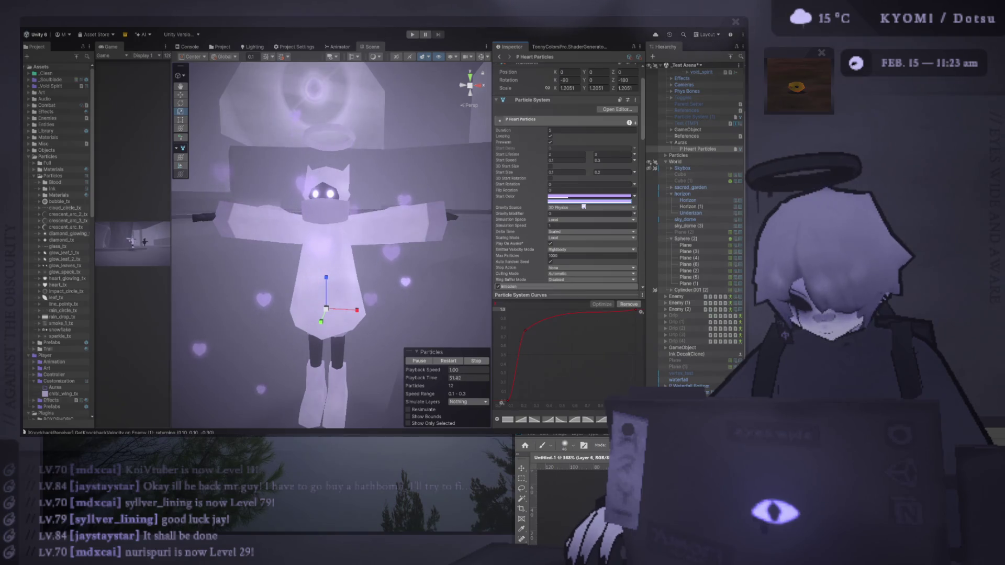
scroll(571, 220, "down", 5)
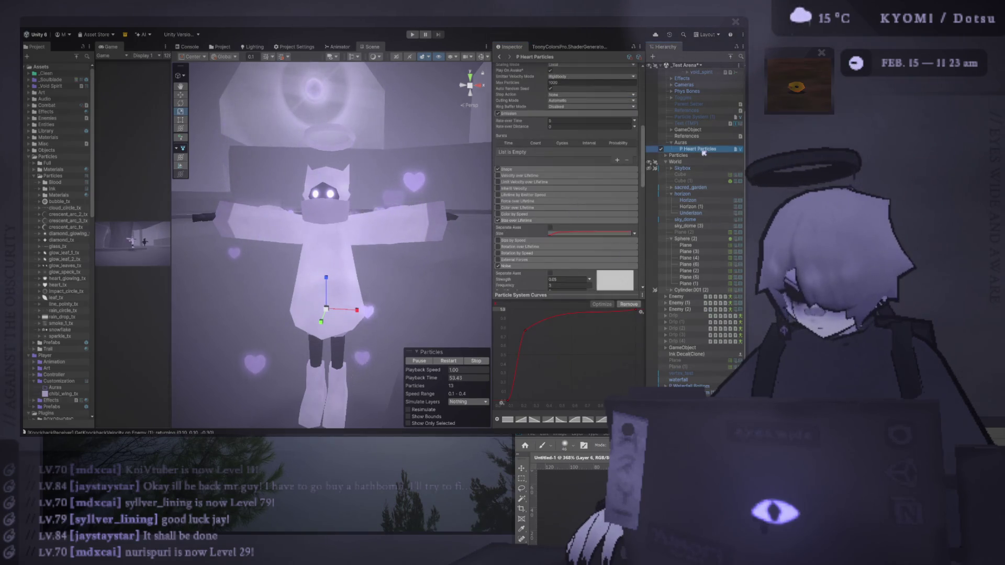
key("ctrl+d")
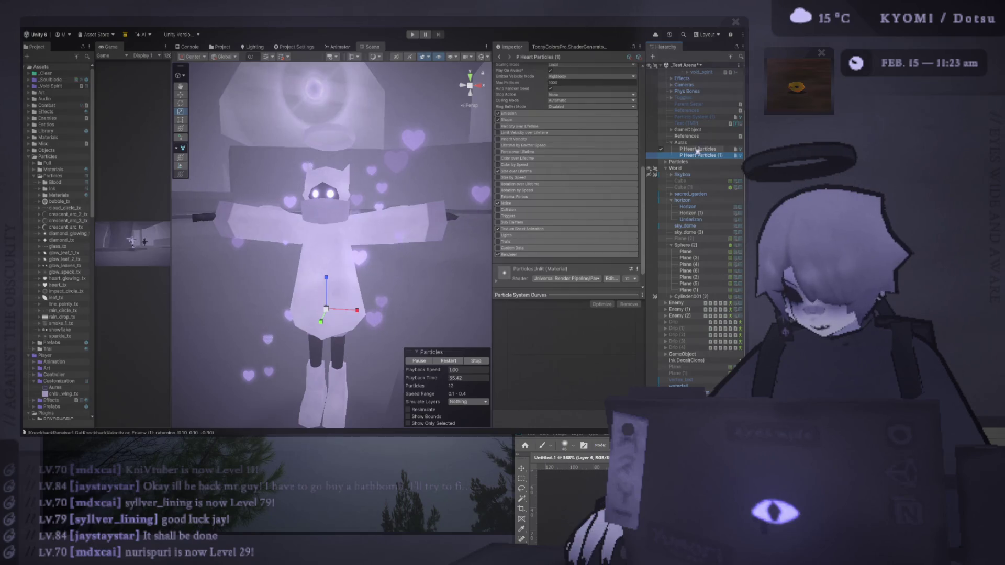
Set the P Heart Particles (1) emitter shape to Circle.
scroll(371, 248, "down", 3)
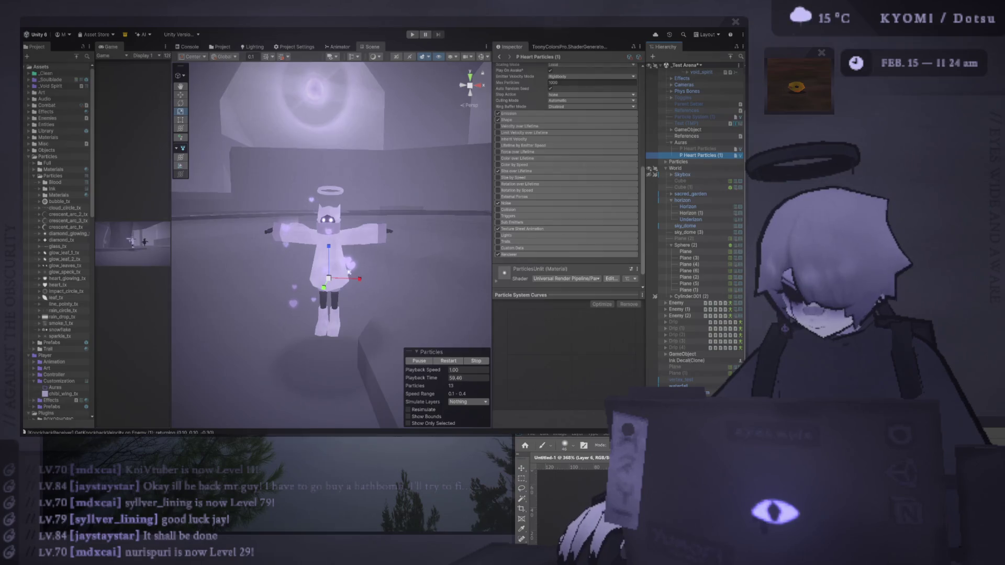
left_click(533, 120)
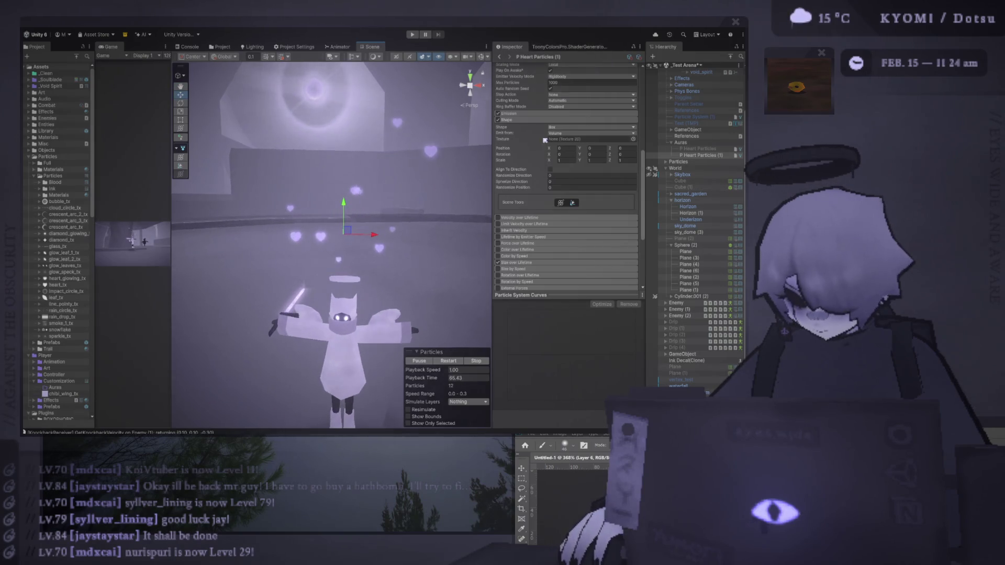
left_click(522, 120)
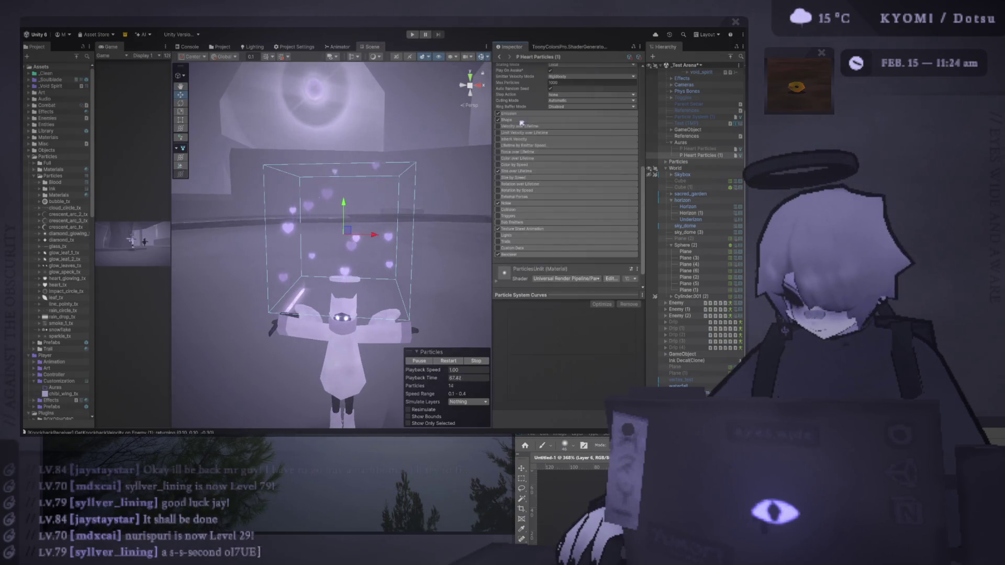
left_click(523, 113)
left_click(521, 114)
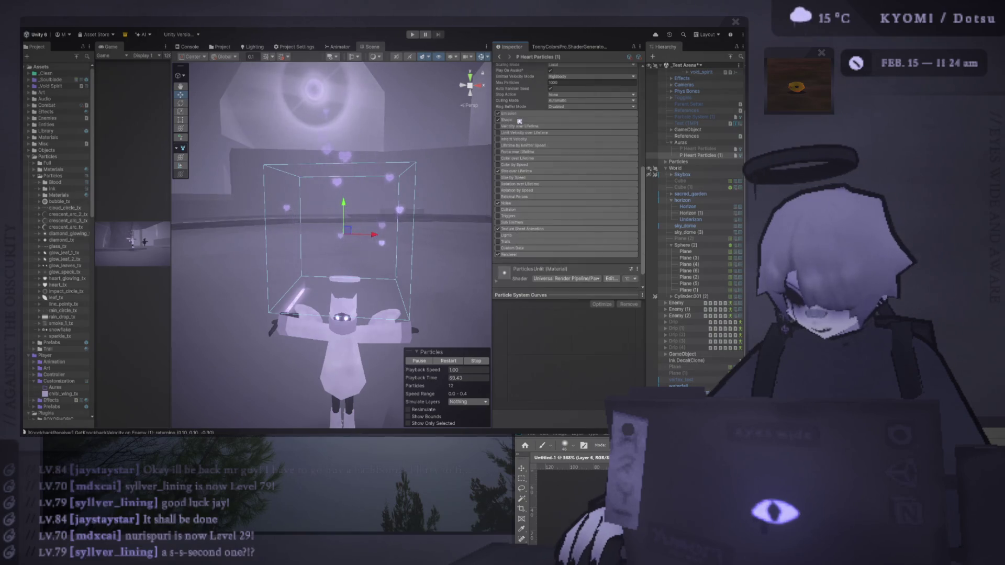
left_click(520, 120)
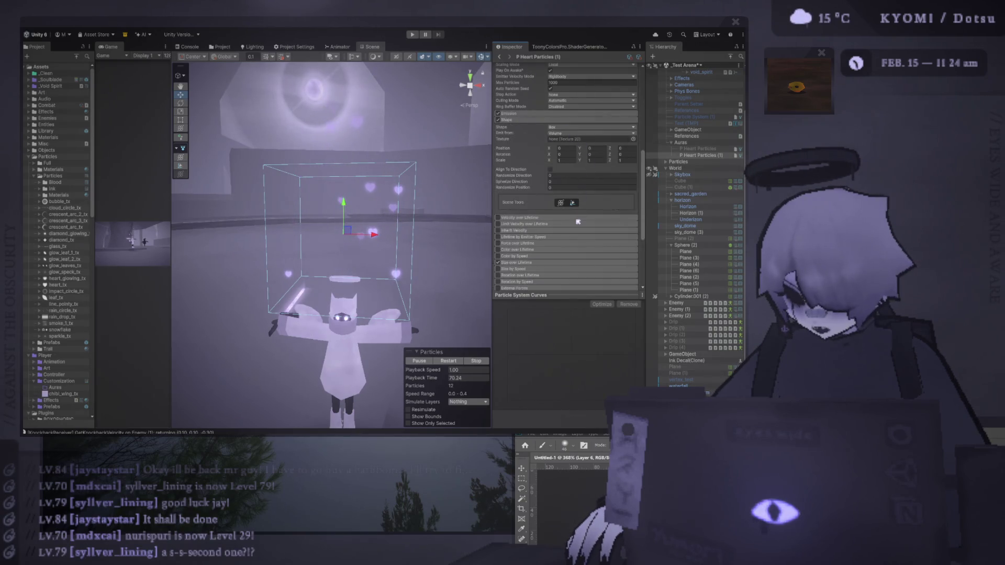
left_click(591, 127)
left_click(567, 165)
left_click(567, 133)
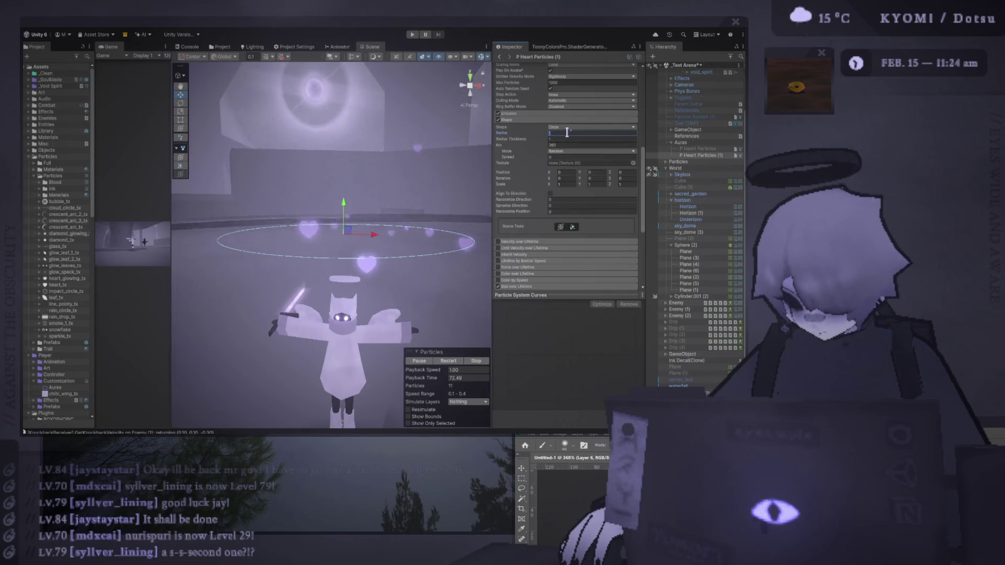
Set the circle's X rotation to 0 and its radius to 0.1.
scroll(568, 125, "up", 10)
left_click(575, 111)
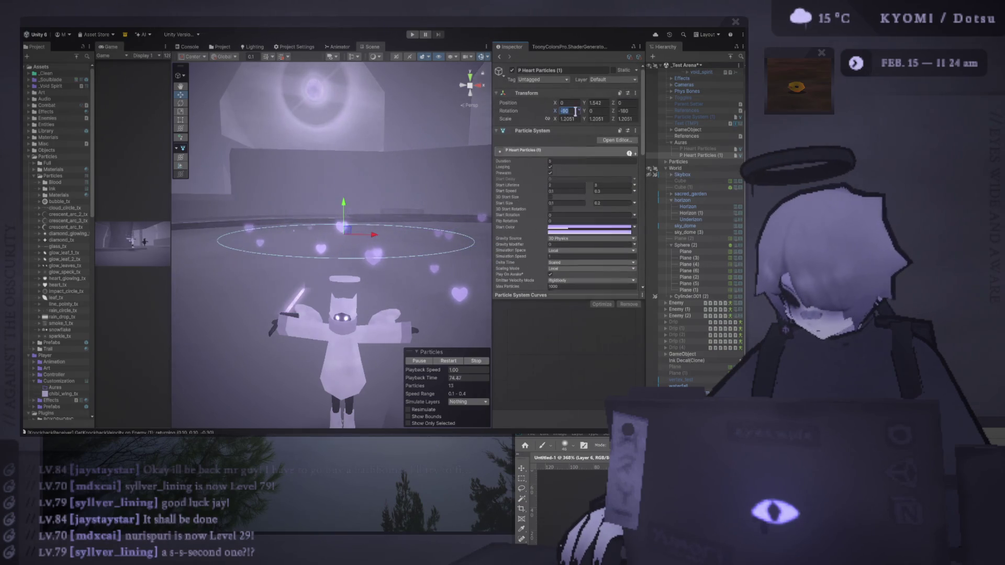
type("0")
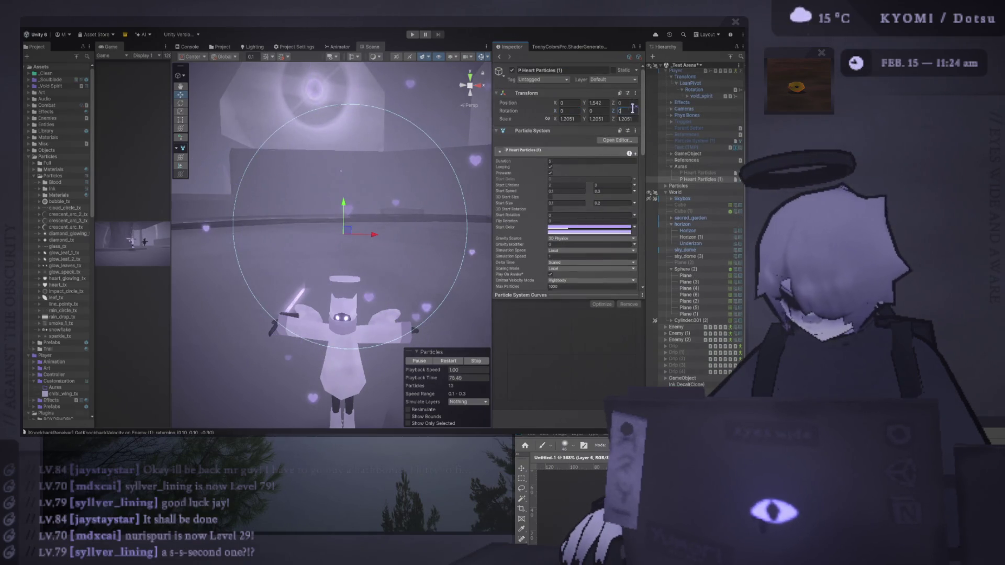
scroll(582, 184, "down", 5)
left_click_drag(524, 210, 498, 208)
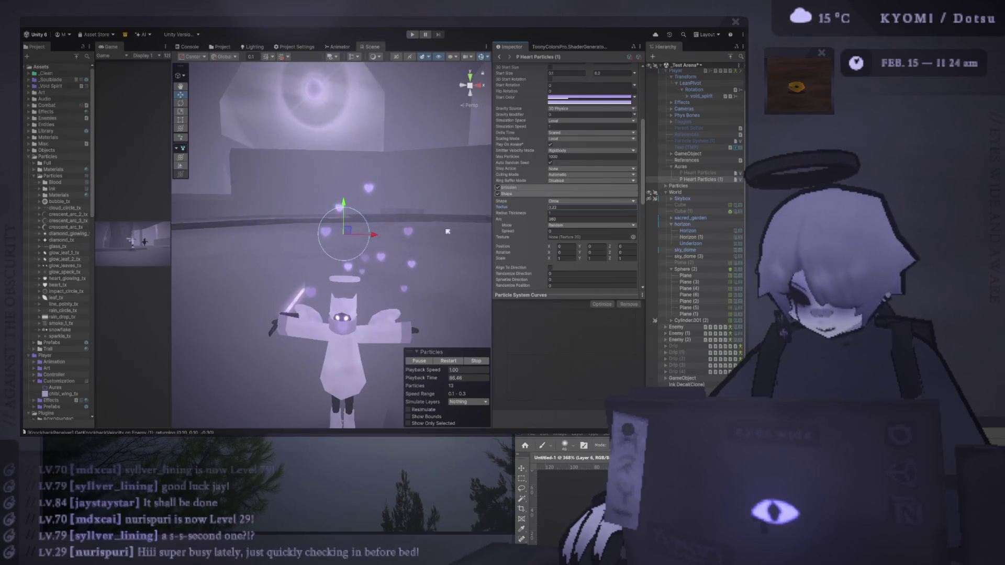
scroll(423, 233, "up", 3)
left_click(566, 207)
type("0.1")
key("Return")
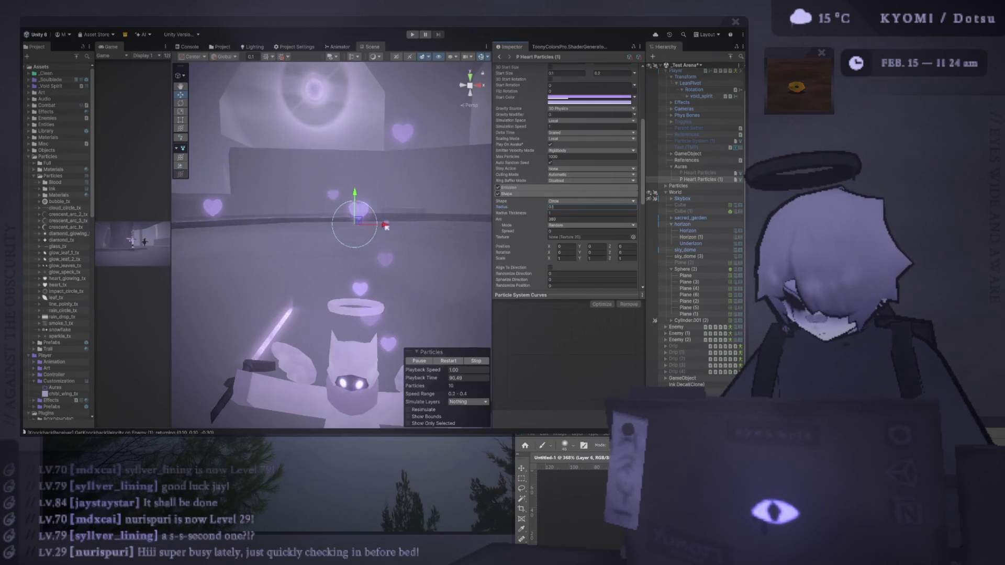
Enable the Trails module for P Heart Particles (1).
scroll(550, 221, "down", 3)
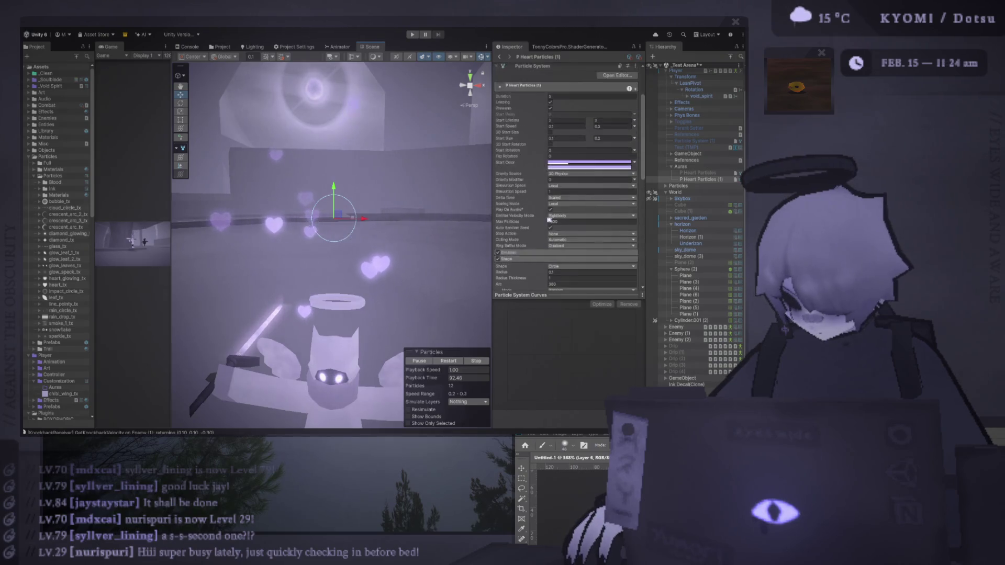
scroll(550, 221, "down", 3)
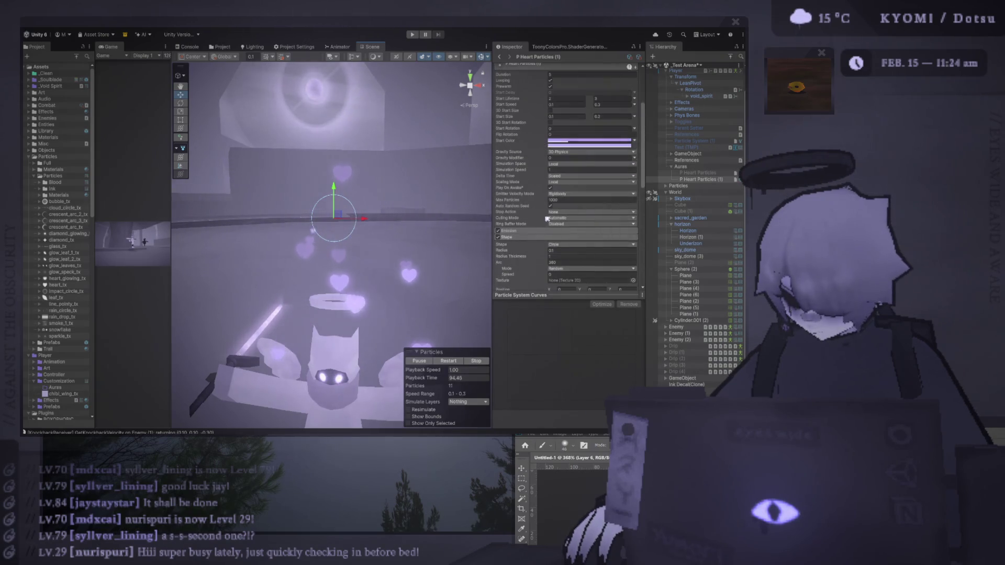
scroll(518, 230, "down", 4)
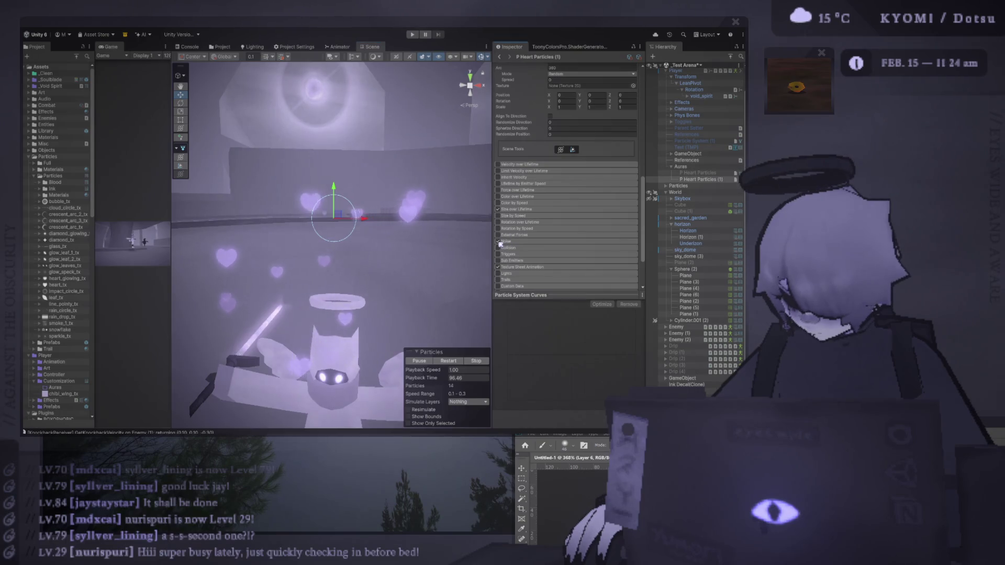
scroll(518, 252, "down", 2)
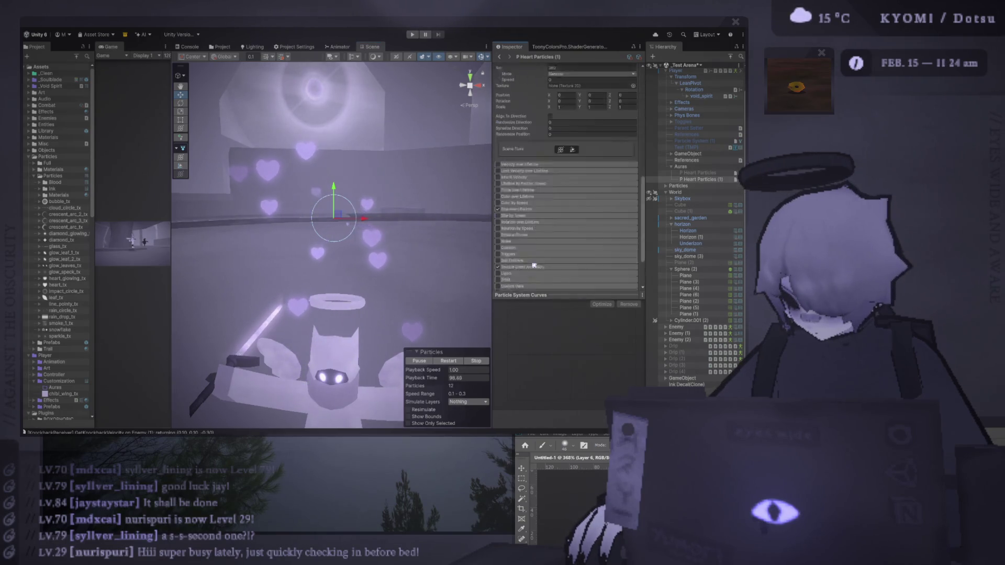
left_click(498, 258)
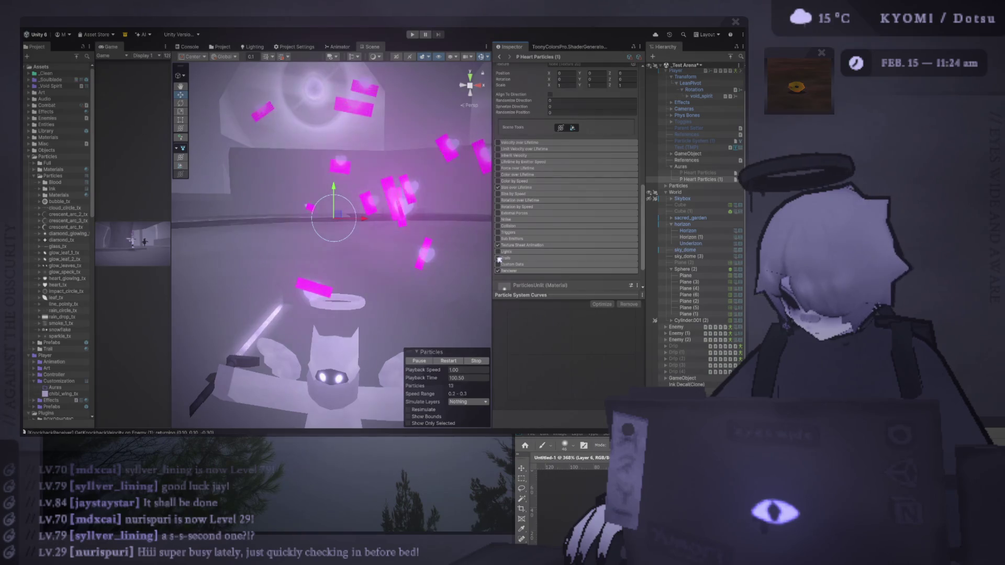
Set the heart emitter's Renderer Render Mode to None so only trails draw.
scroll(523, 264, "down", 2)
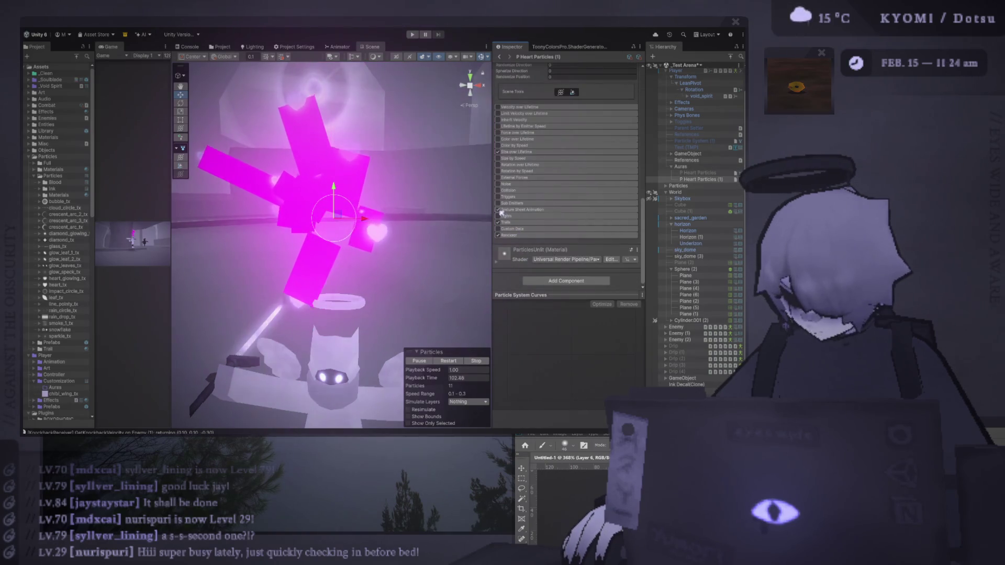
left_click(534, 237)
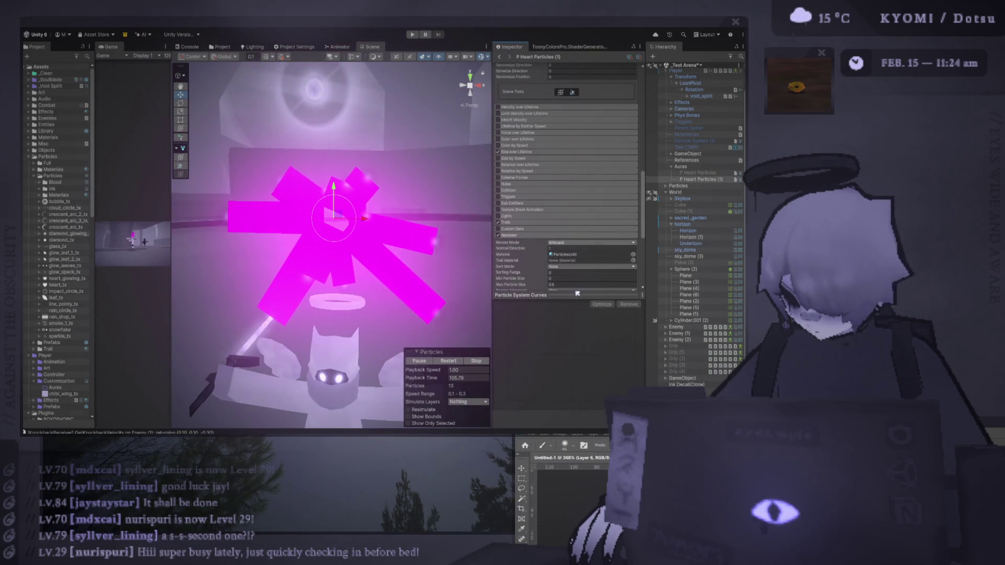
left_click(590, 243)
left_click(561, 248)
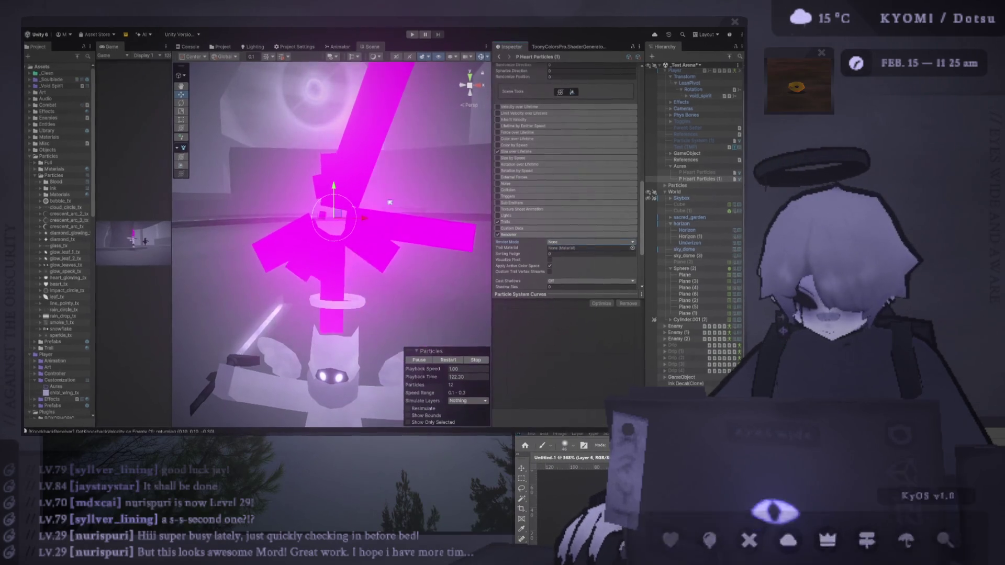
Review the Trails module settings, including the Ratio value.
left_click(560, 222)
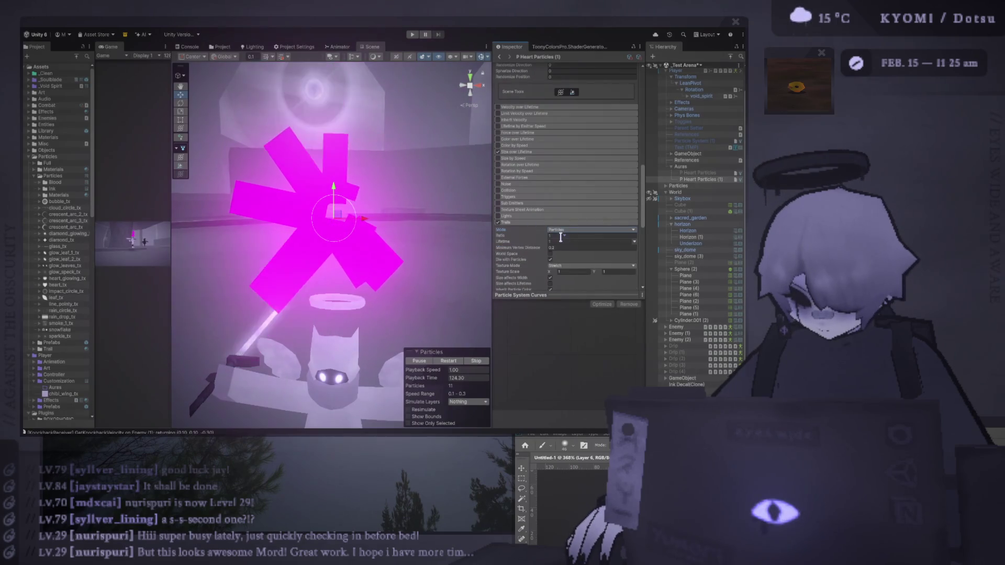
left_click(569, 235)
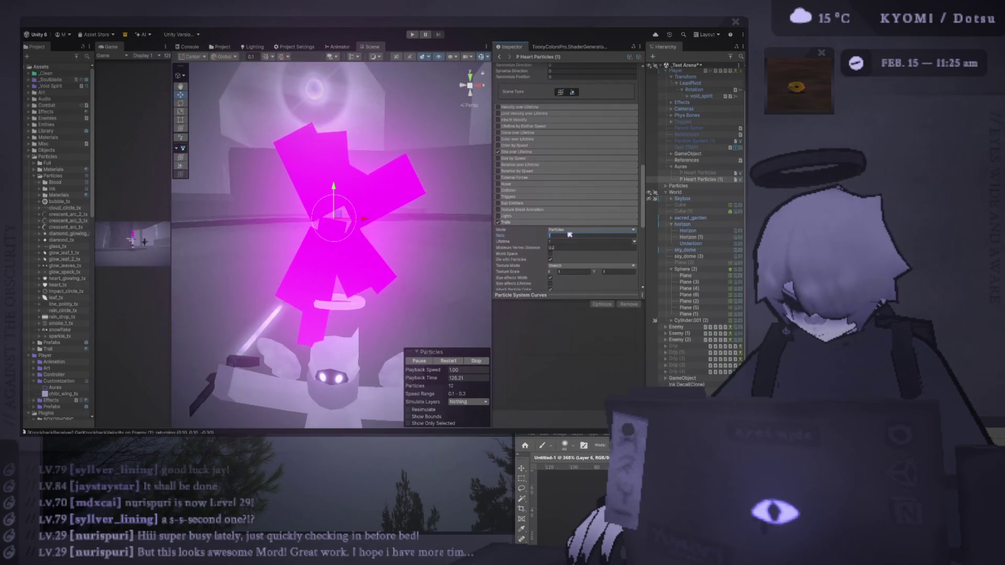
left_click(536, 225)
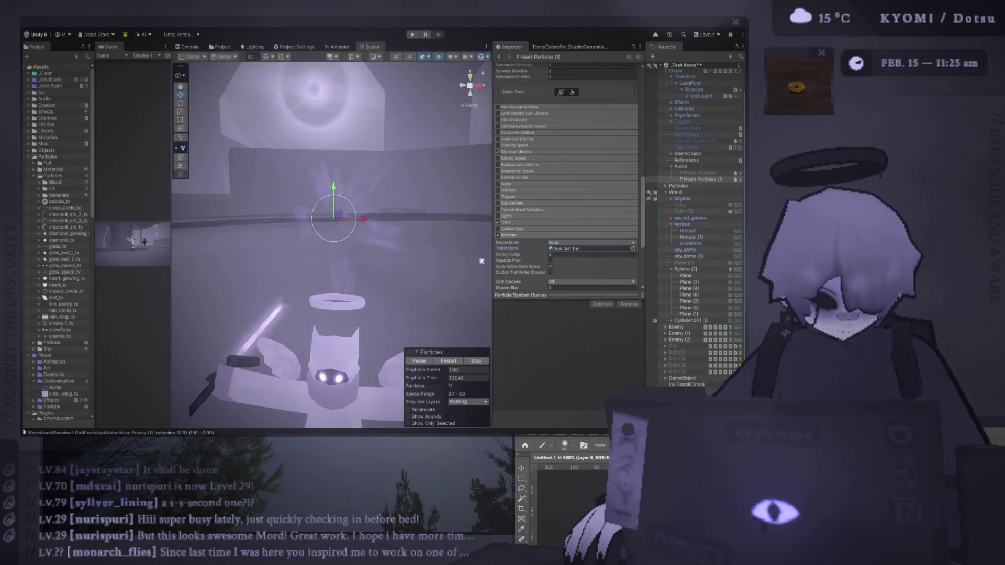
Duplicate the Basic Soft Trail material and name the copy 'Basic Trail'.
double_click(584, 249)
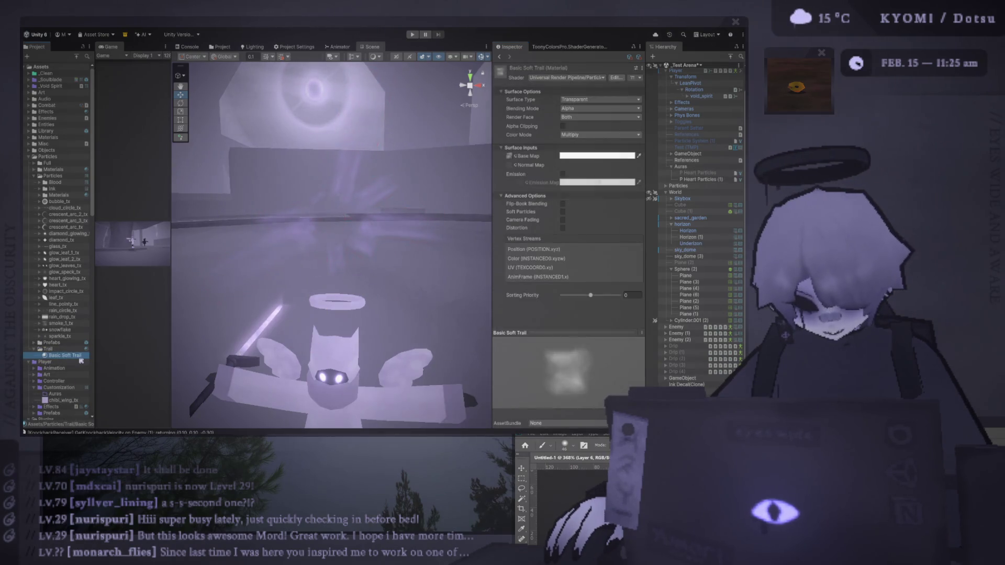
key("ctrl+d")
type("Basic")
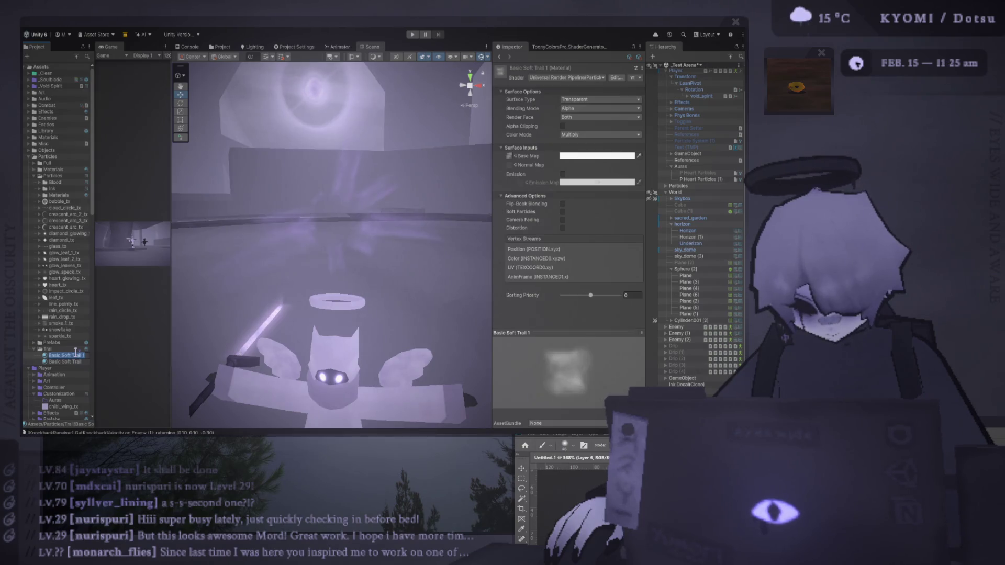
type(" Trail")
key("Return")
Assign the Basic Trail material as the heart emitter's Trail Material.
left_click(359, 195)
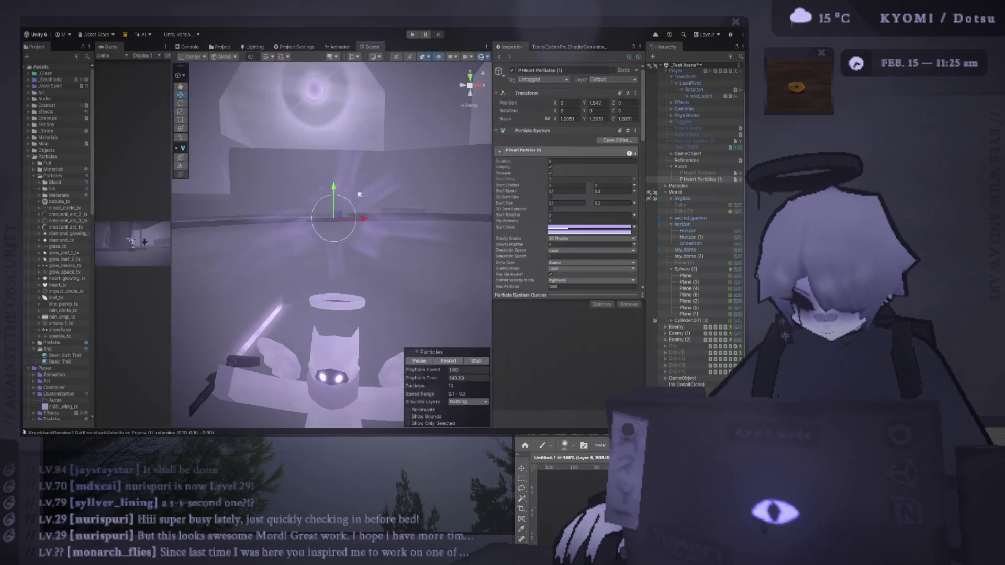
scroll(563, 223, "down", 10)
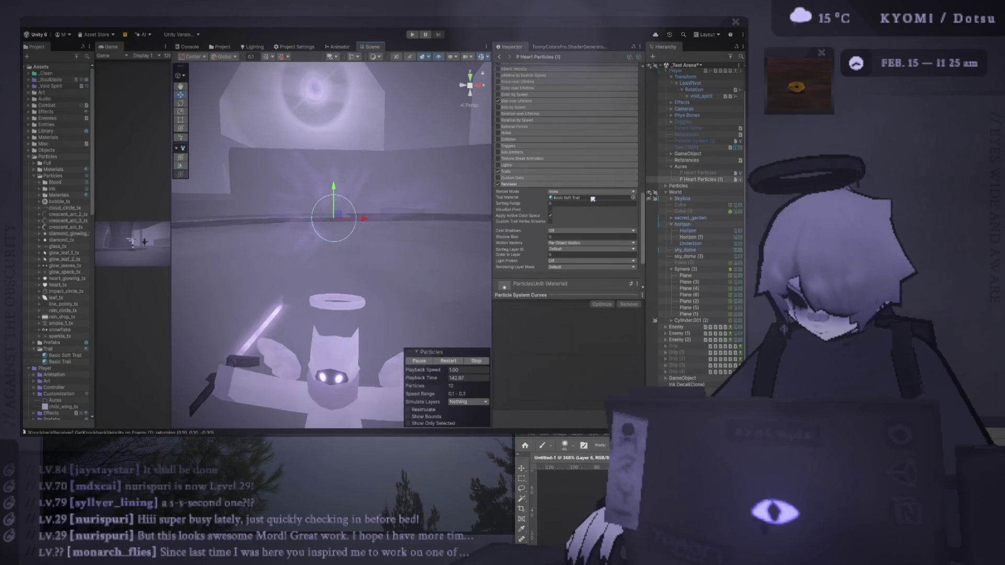
left_click(599, 199)
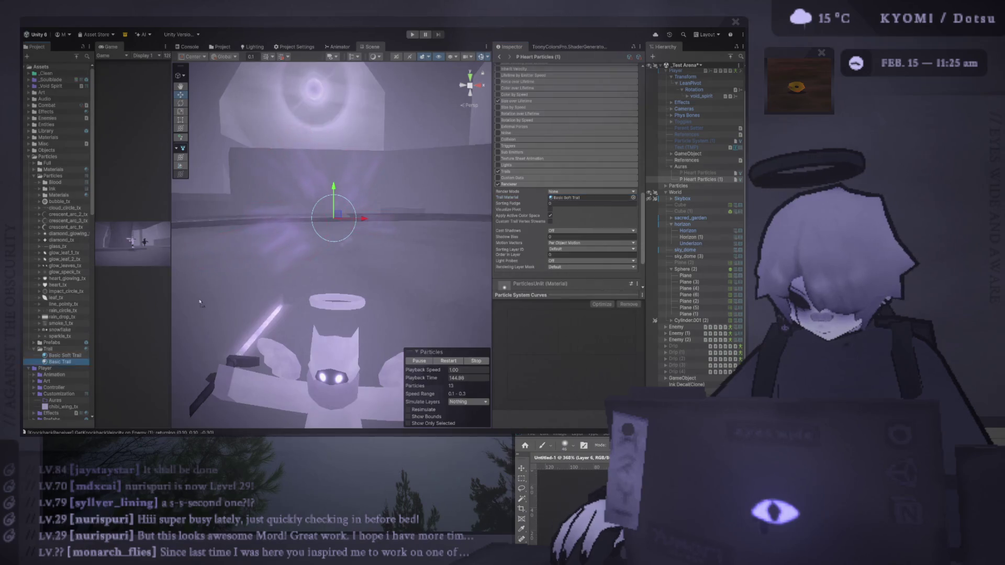
left_click_drag(599, 200, 600, 199)
left_click(71, 362)
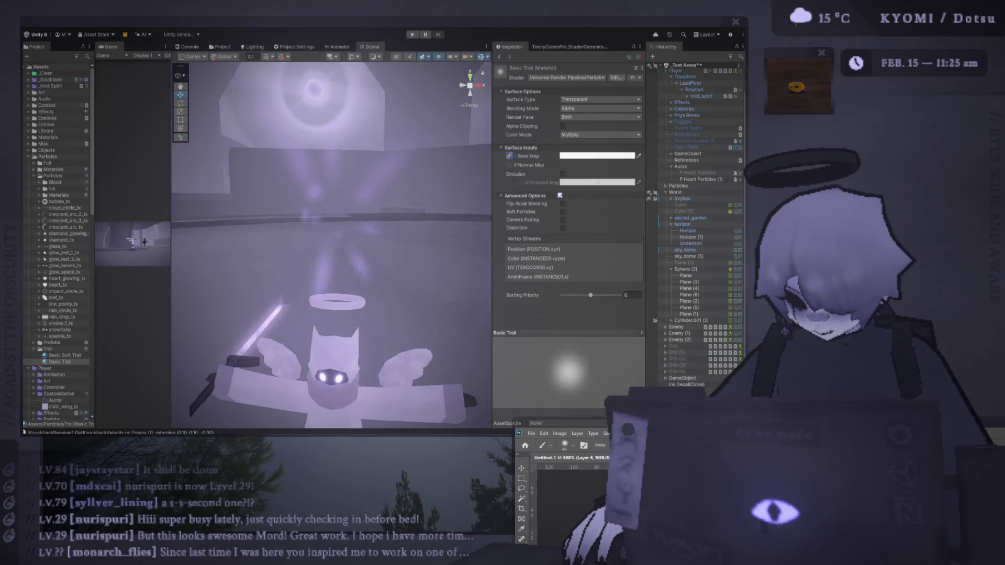
left_click(702, 179)
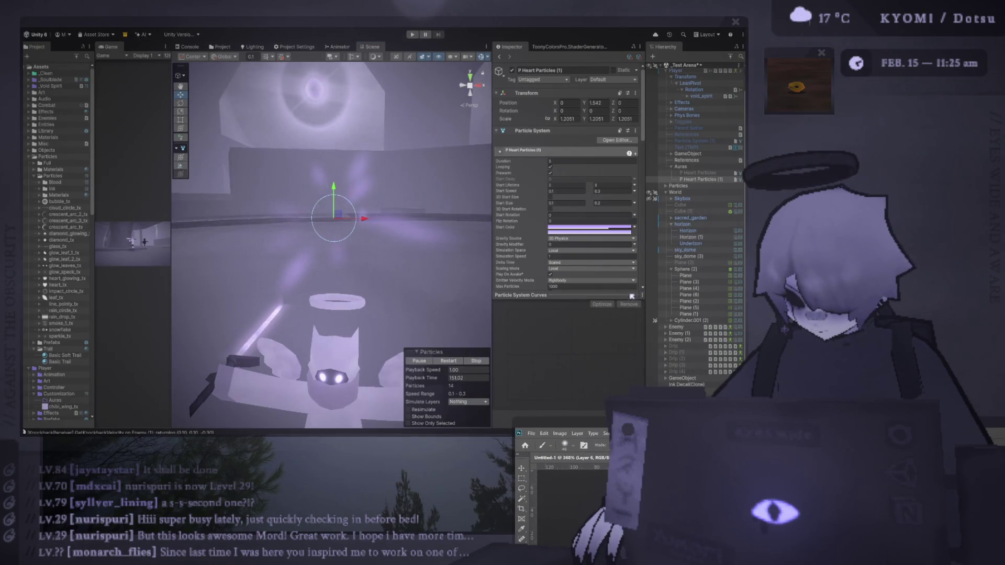
Lower Trails Width over Trail so the trails become thin radiating rays.
scroll(533, 226, "down", 3)
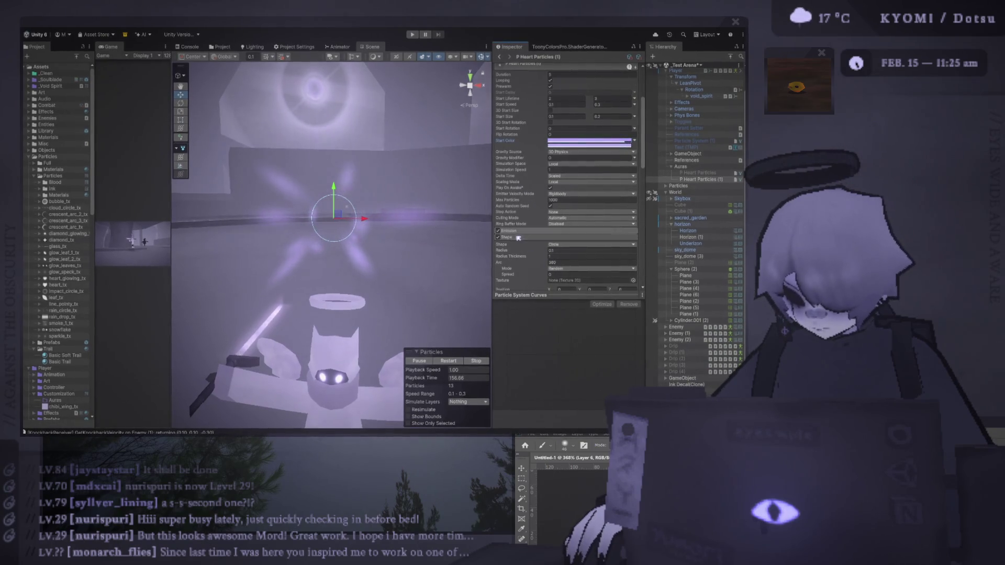
scroll(568, 210, "down", 6)
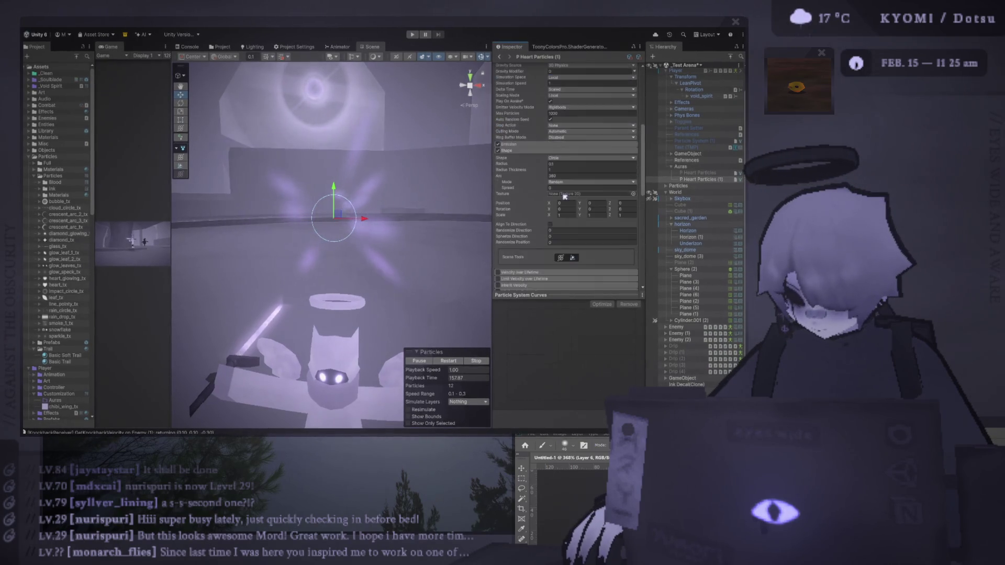
scroll(534, 216, "down", 2)
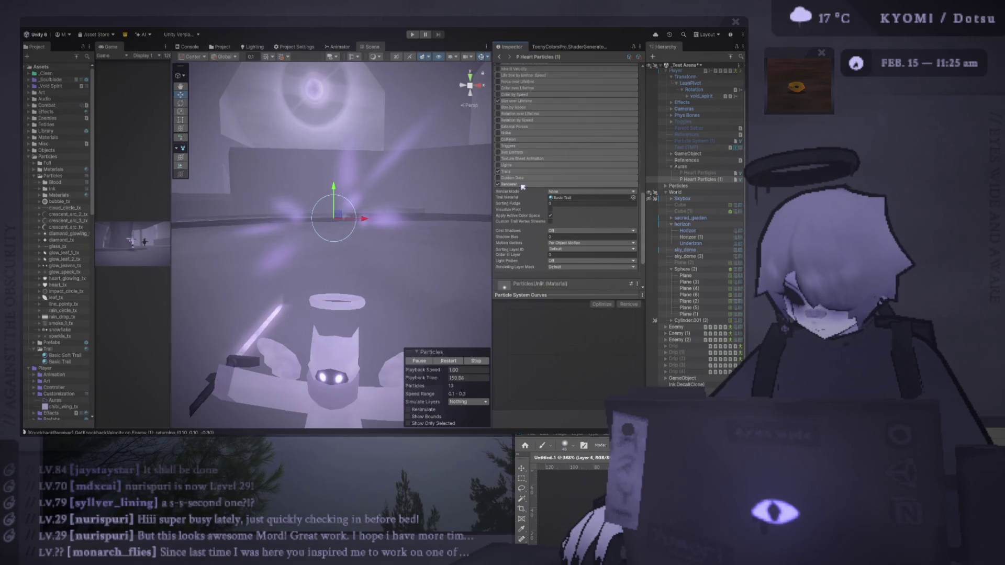
scroll(522, 187, "down", 2)
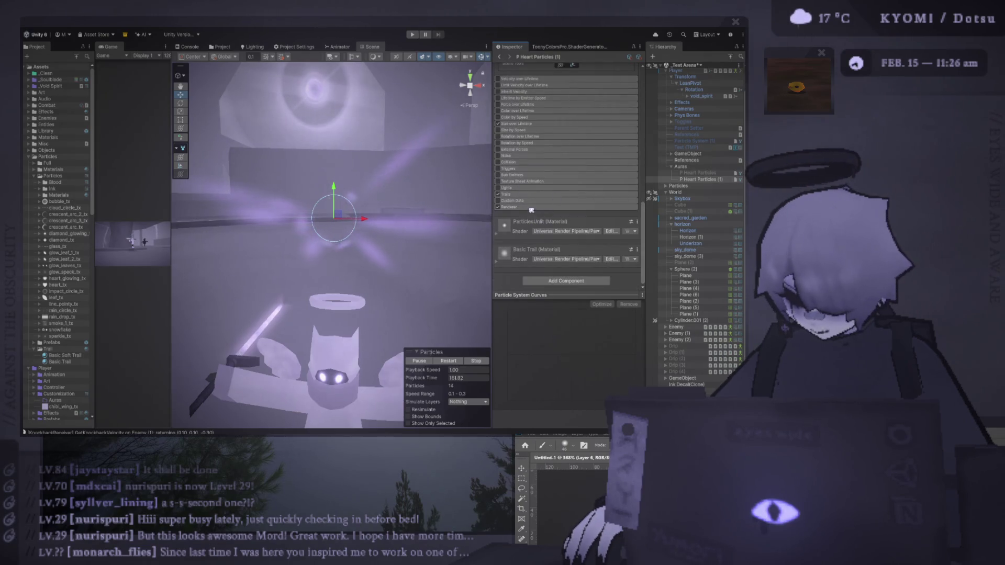
left_click(524, 195)
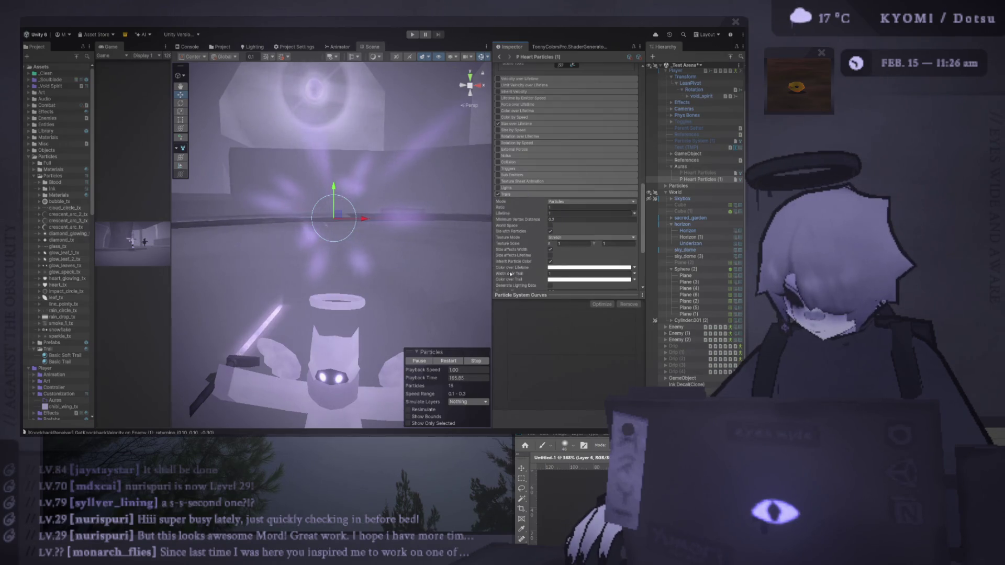
left_click_drag(510, 274, 503, 276)
left_click_drag(435, 251, 418, 215)
scroll(421, 219, "up", 4)
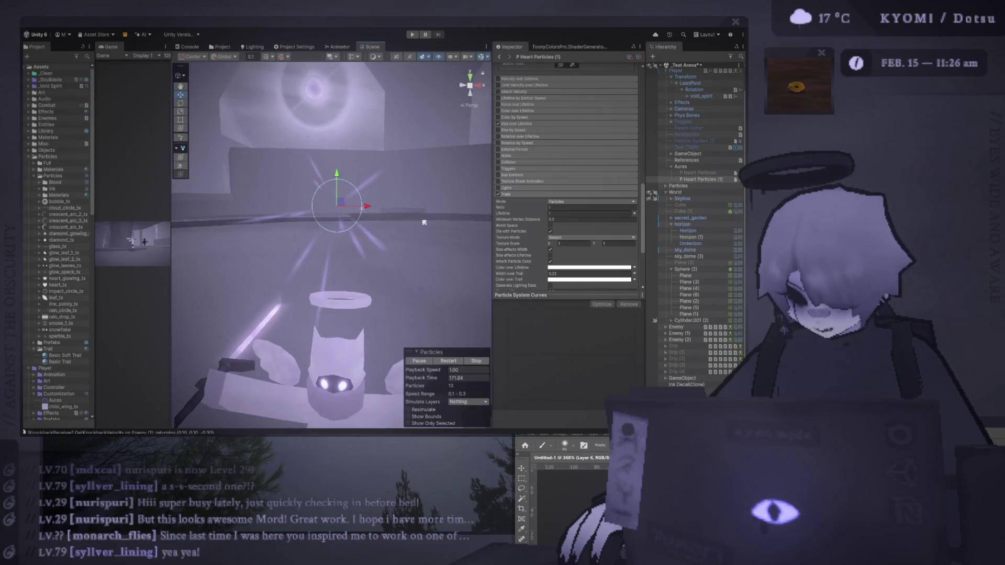
scroll(425, 222, "down", 2)
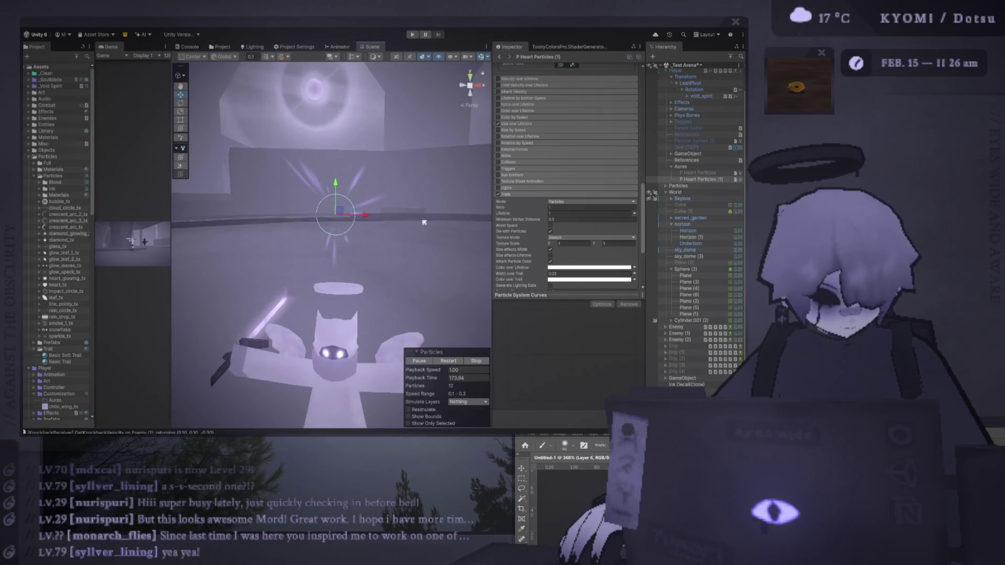
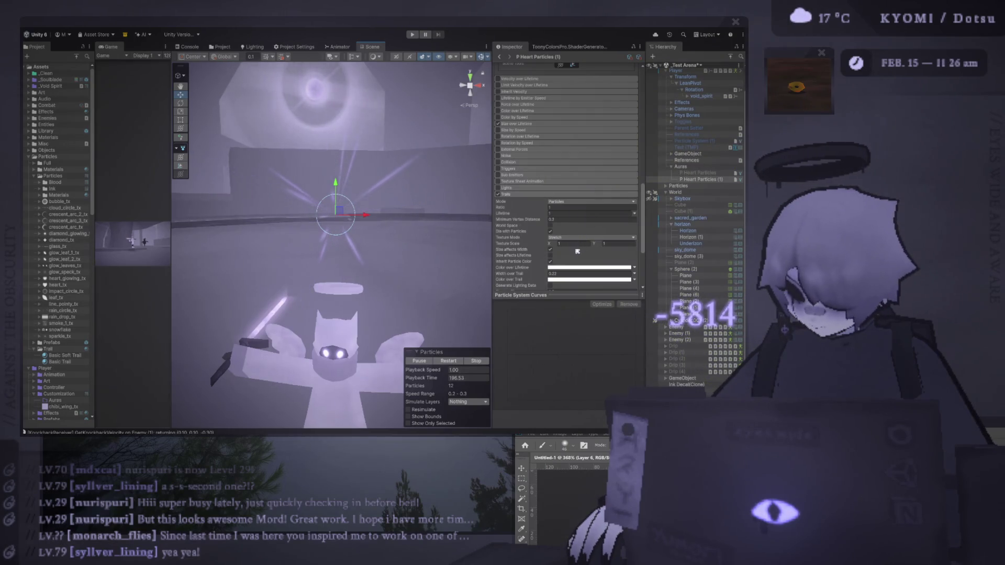
Expand the Color over Lifetime module of P Heart Particles (1) to show its white gradient.
scroll(576, 238, "up", 5)
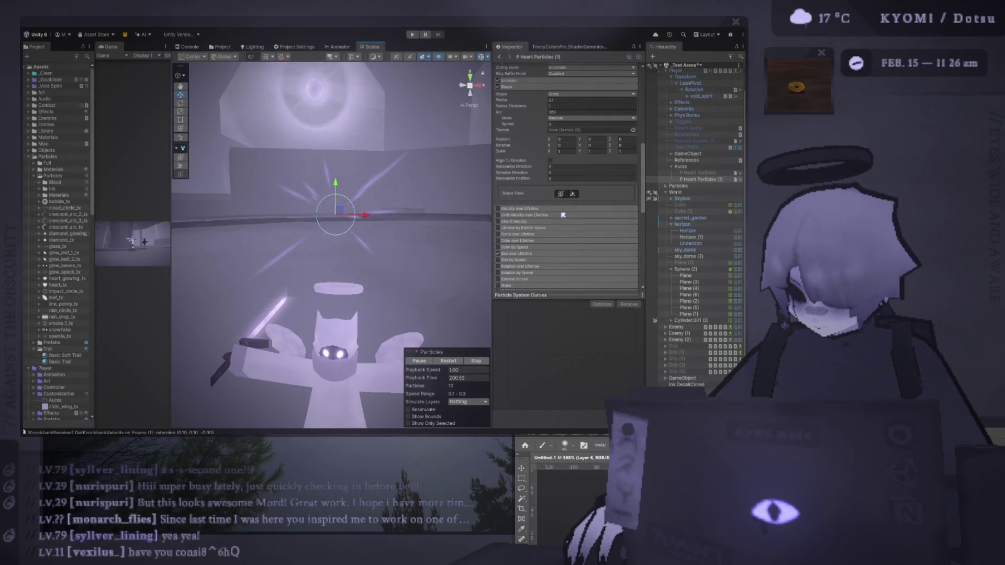
scroll(534, 225, "down", 1)
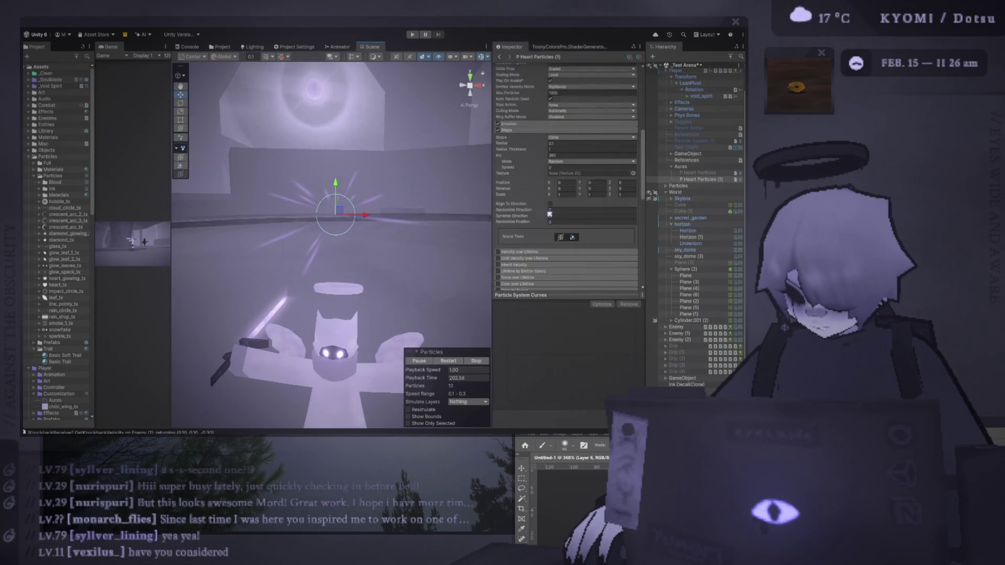
left_click(499, 221)
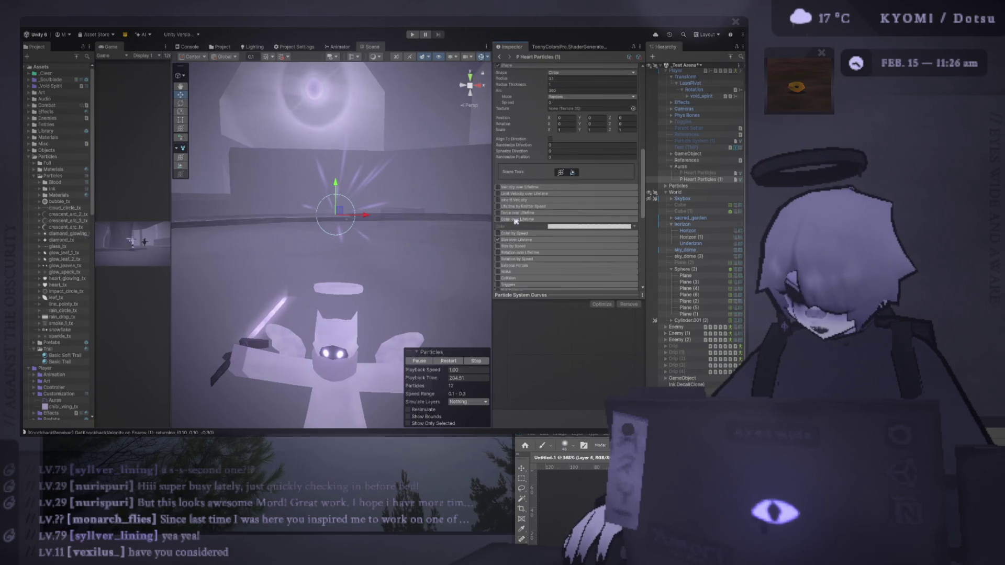
left_click(498, 220)
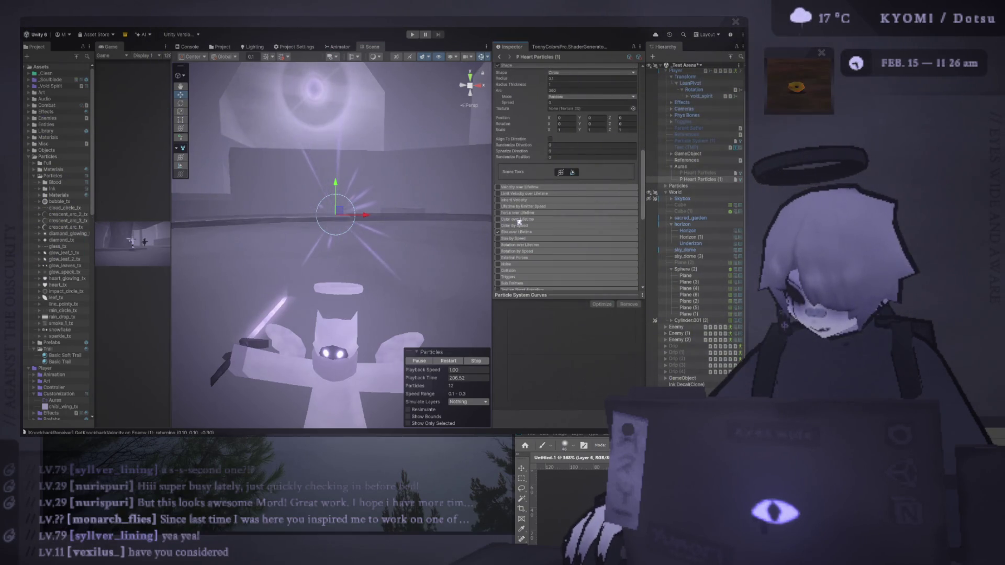
left_click(507, 220)
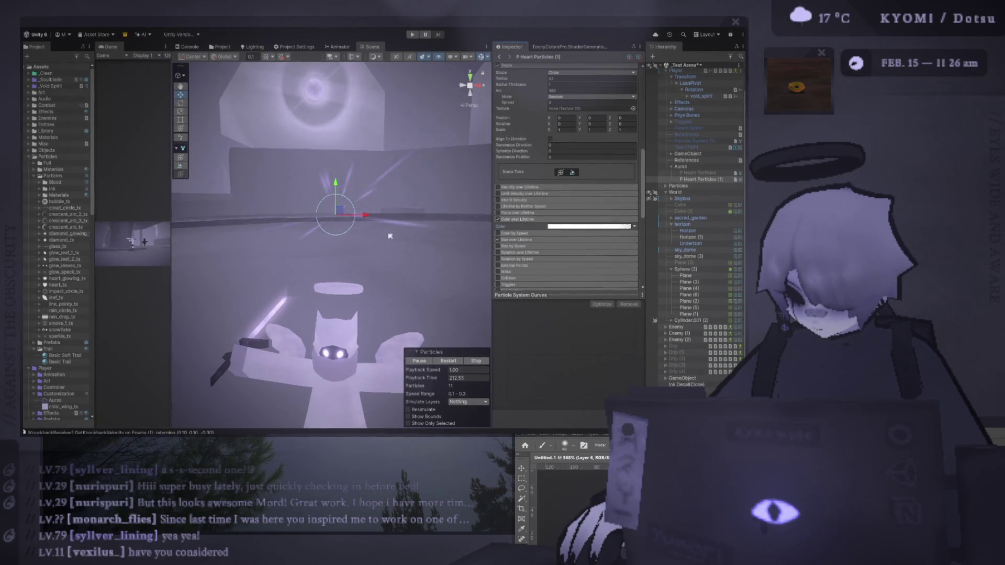
Set the hearts' Start Lifetime to 0.1 and the upper Start Speed to 2.
scroll(545, 238, "up", 10)
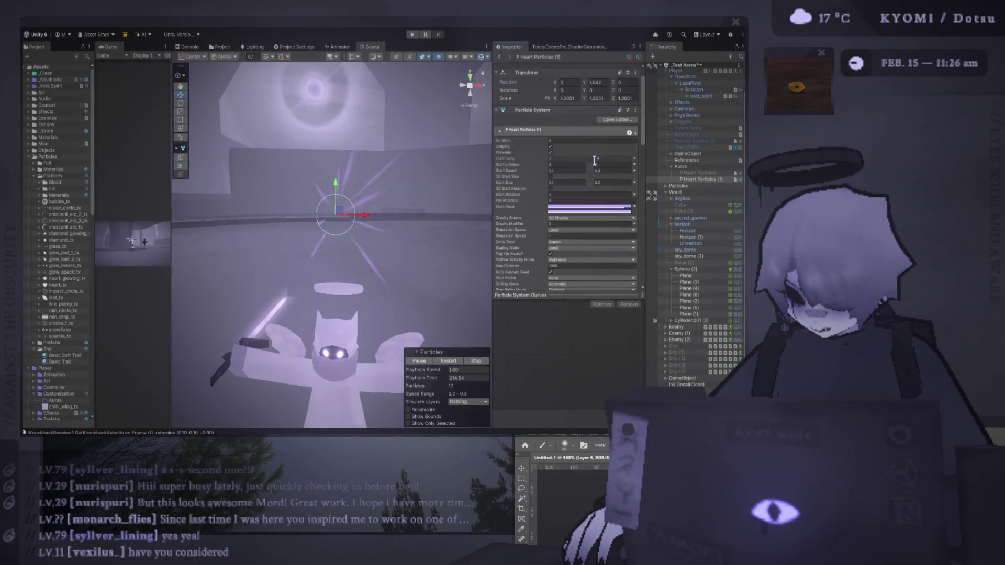
left_click(610, 165)
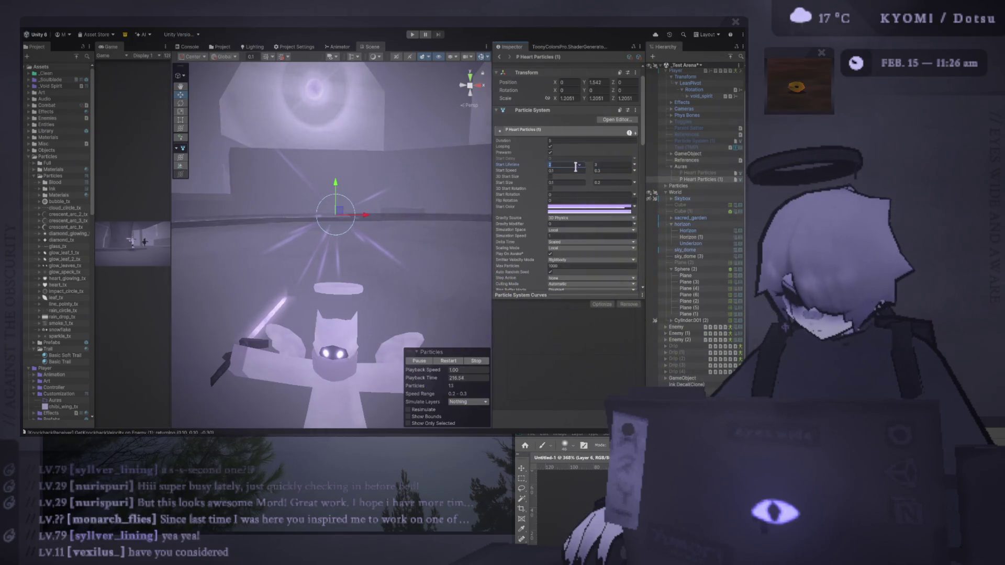
type("0.1")
left_click(621, 170)
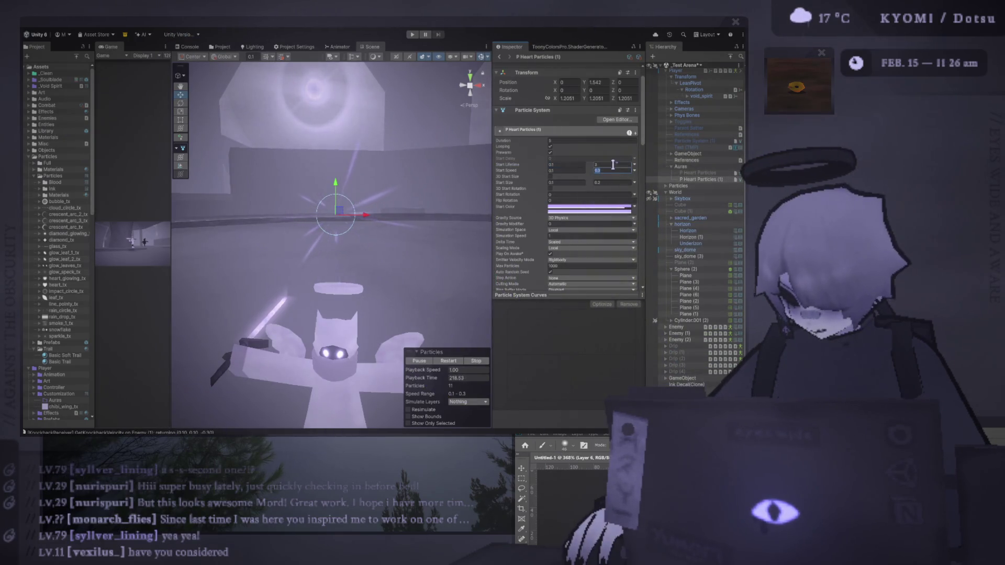
type("0.3")
left_click(597, 171)
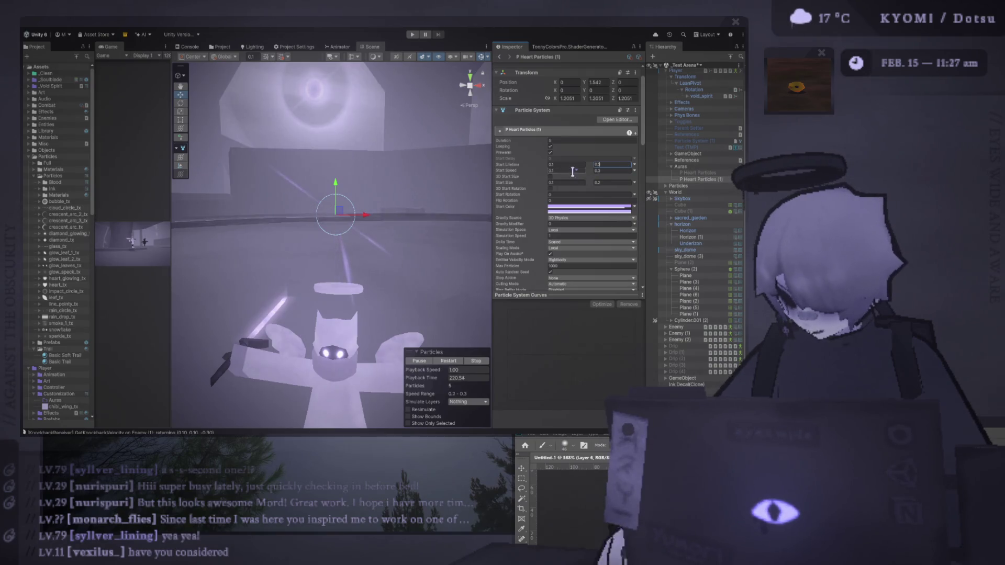
type("2")
Set the lower Start Speed to 1, recommit the upper 2, and adjust the upper Start Lifetime.
left_click(573, 170)
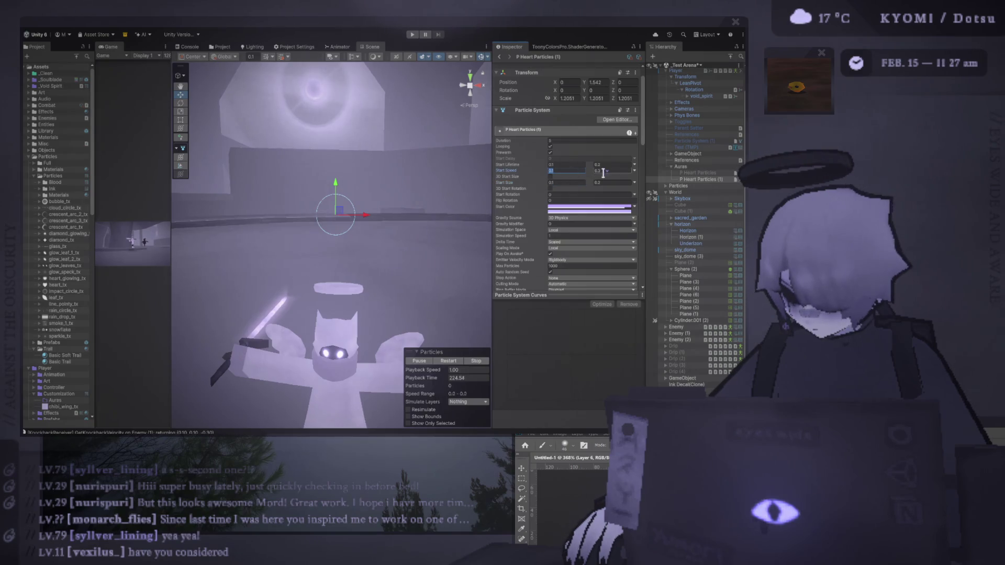
type("1")
left_click(606, 172)
type("2")
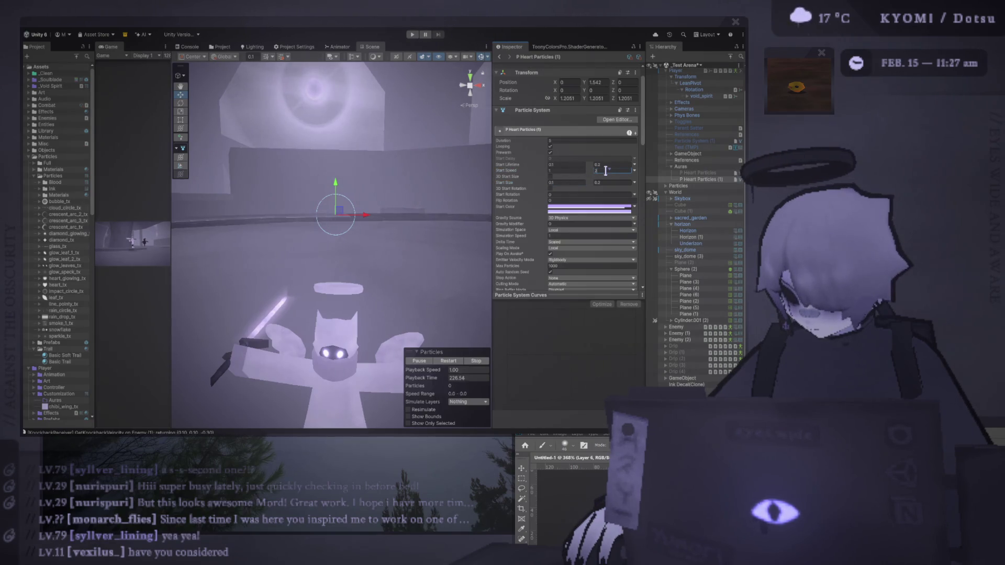
type("4")
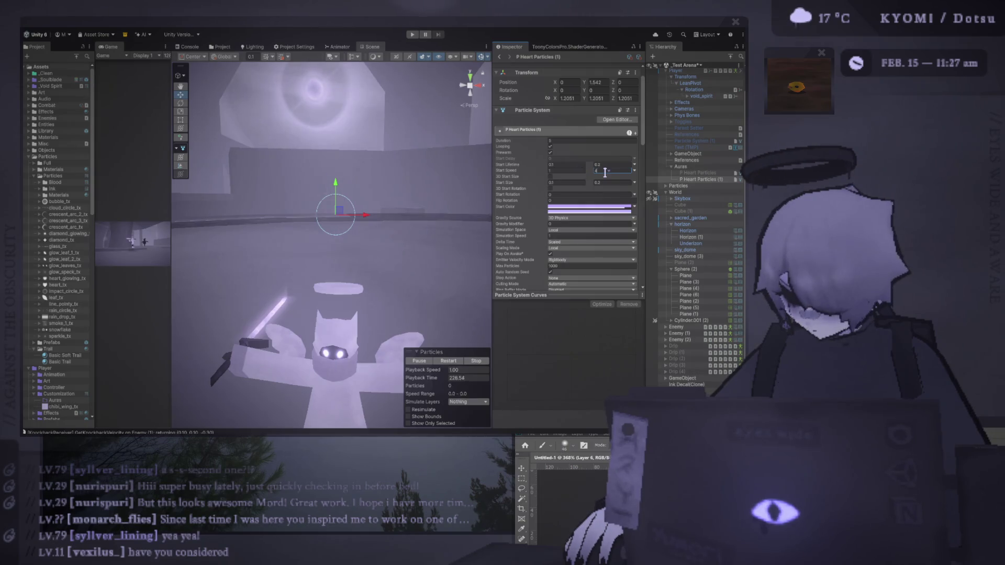
key("BackSpace")
type("2")
left_click(614, 164)
key("BackSpace")
type("1")
scroll(608, 173, "down", 5)
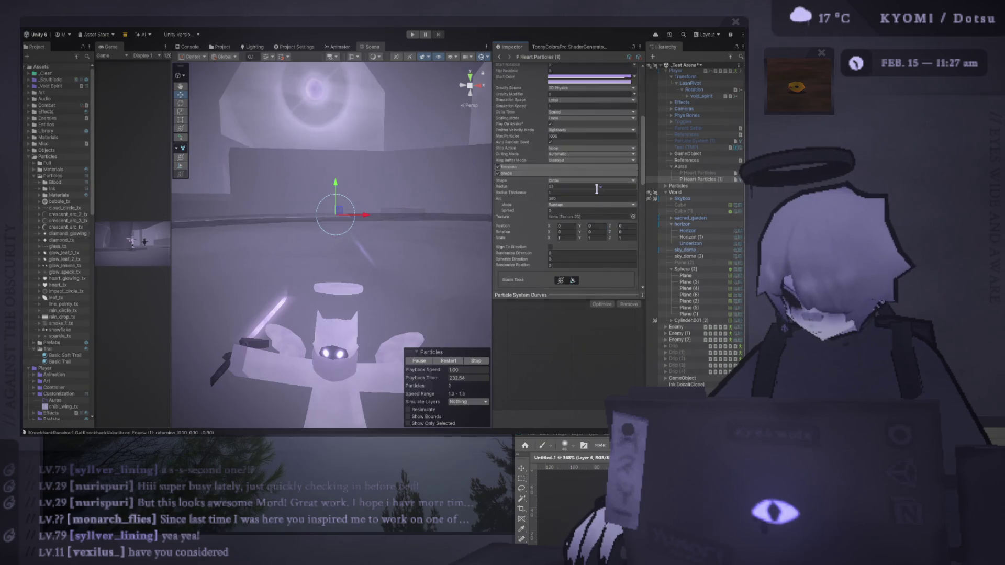
Zero Emission's Rate over Time, add a burst at time 0, adjust its Count, and restart the preview.
left_click(519, 167)
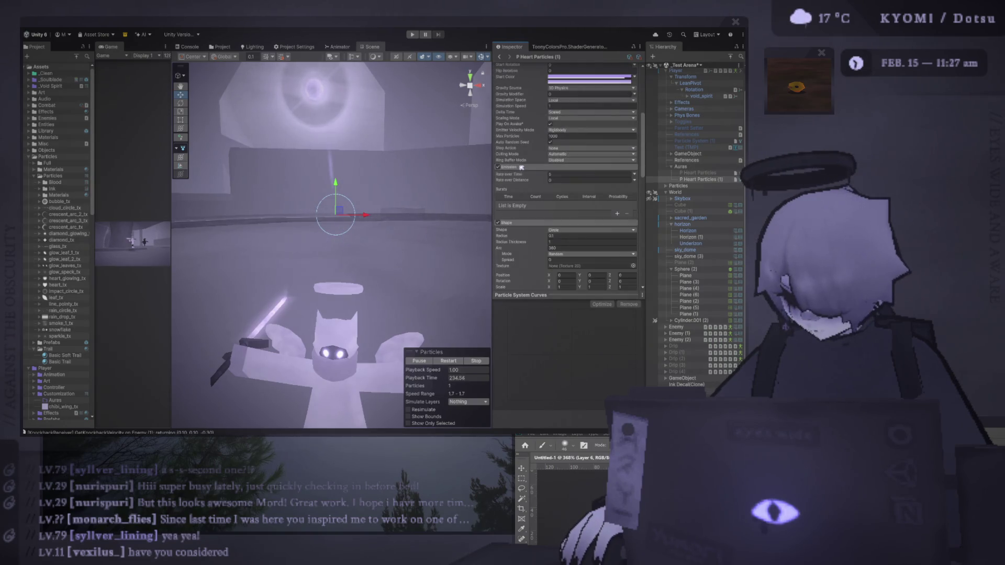
left_click(562, 174)
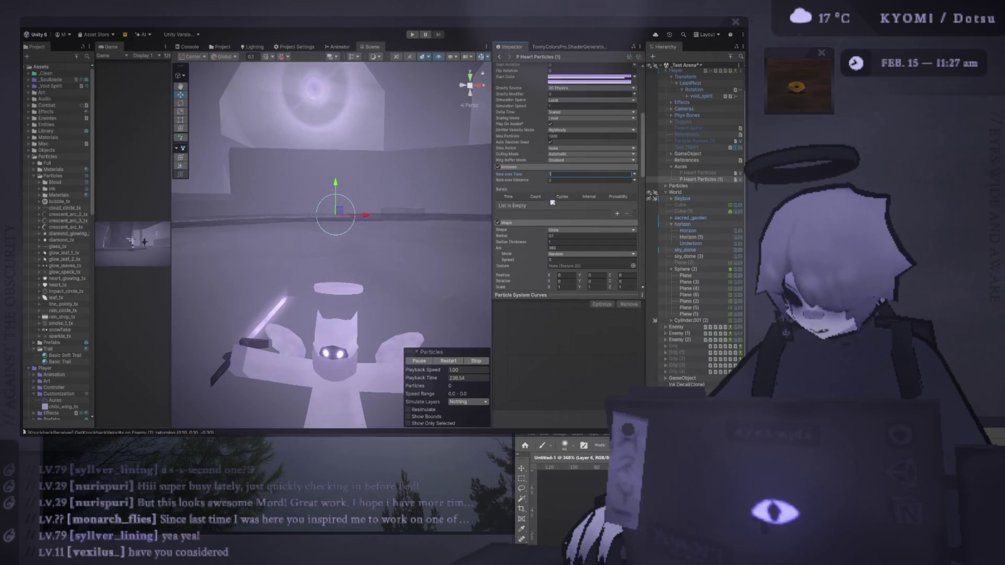
left_click(617, 214)
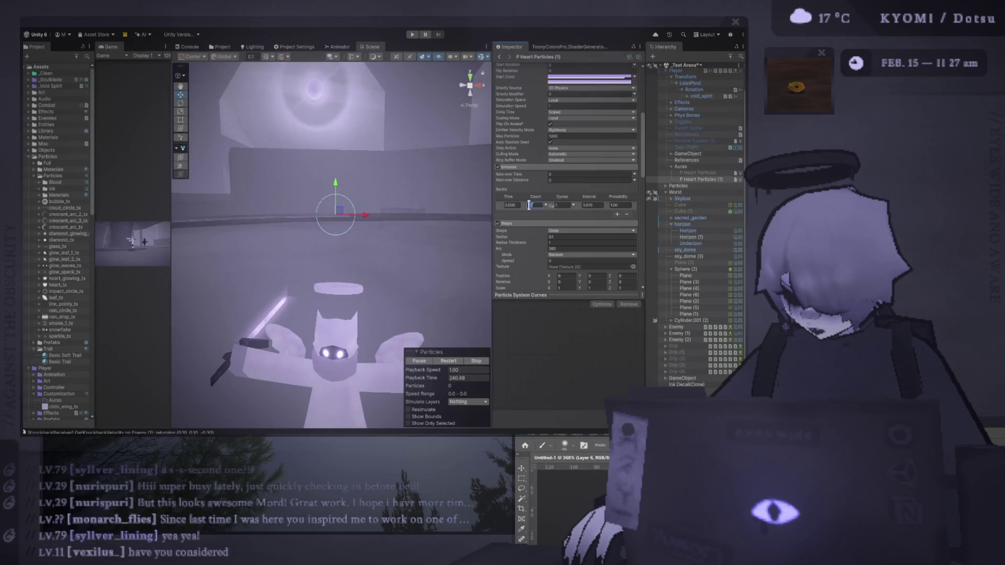
key("Return")
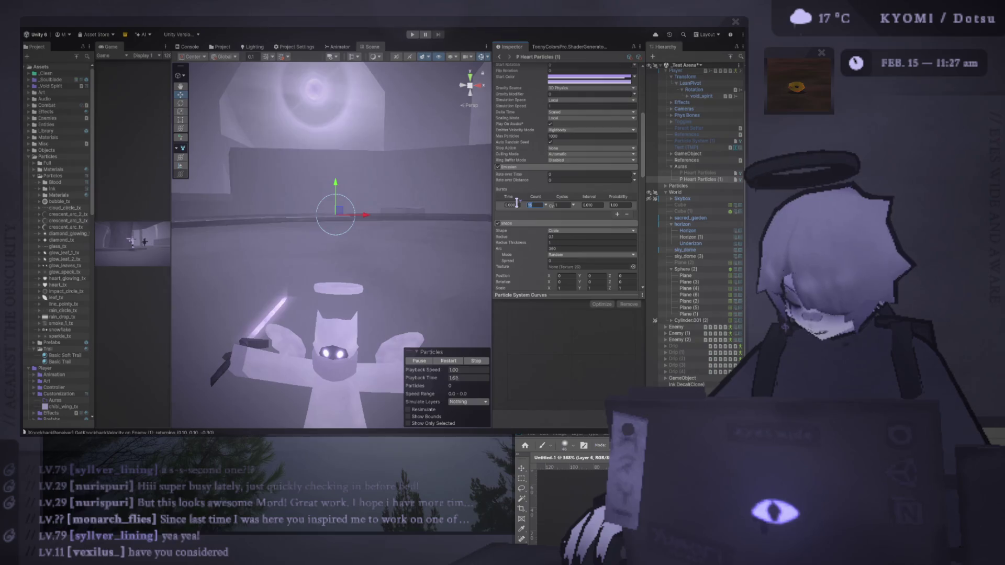
left_click(452, 362)
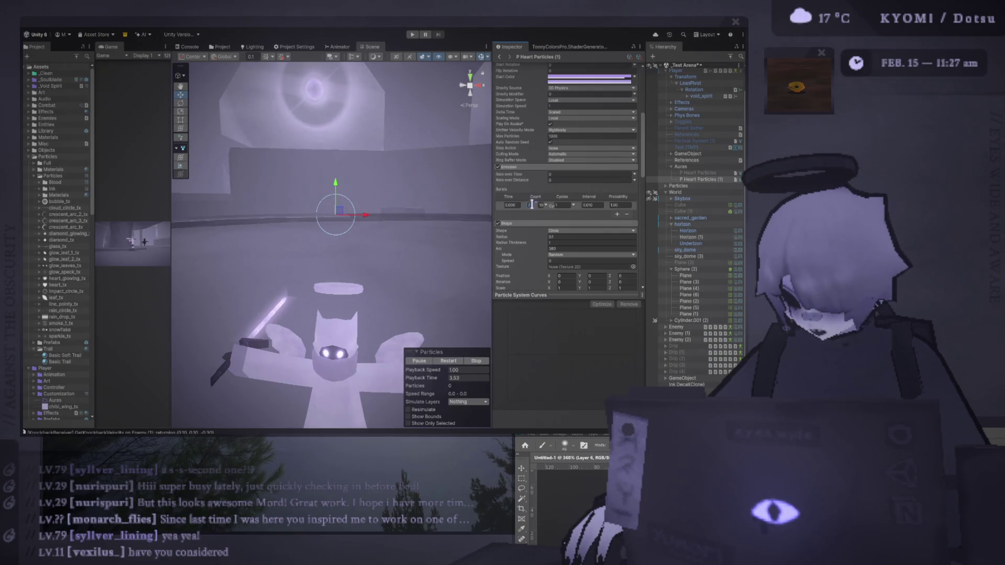
type("7")
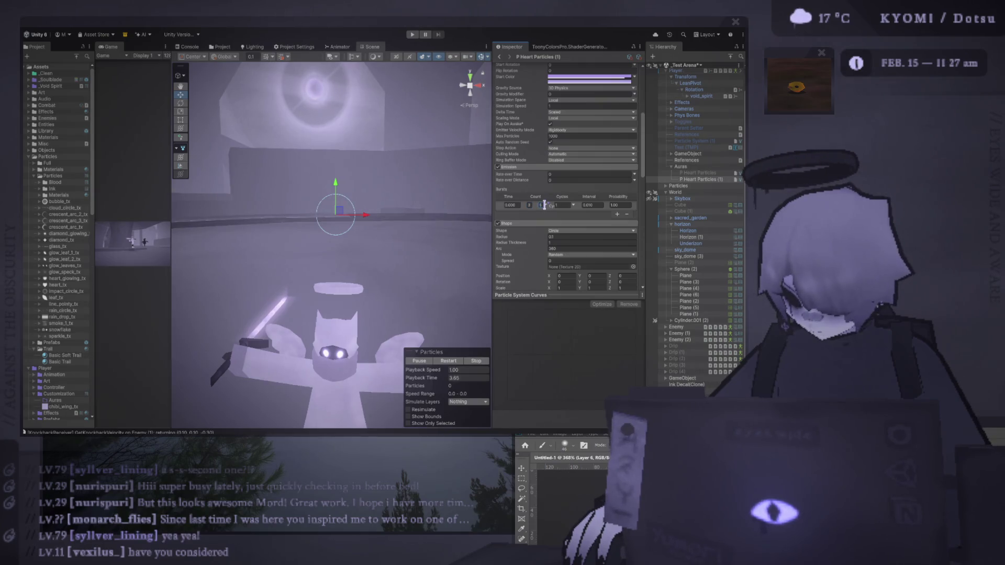
left_click(446, 362)
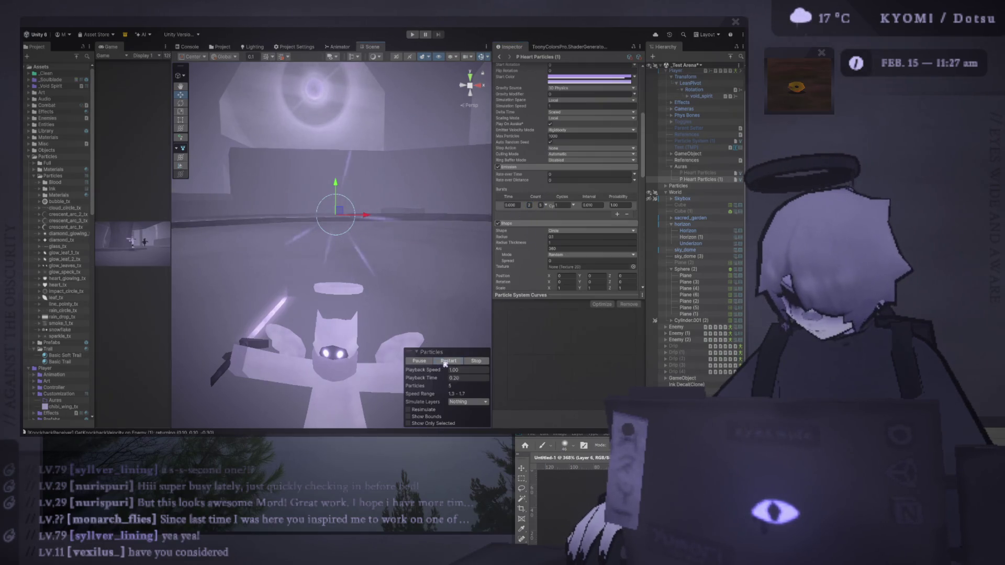
Replay and frame the heart burst preview, then start renaming the duplicate to 'Heart pop'.
scroll(527, 193, "down", 5)
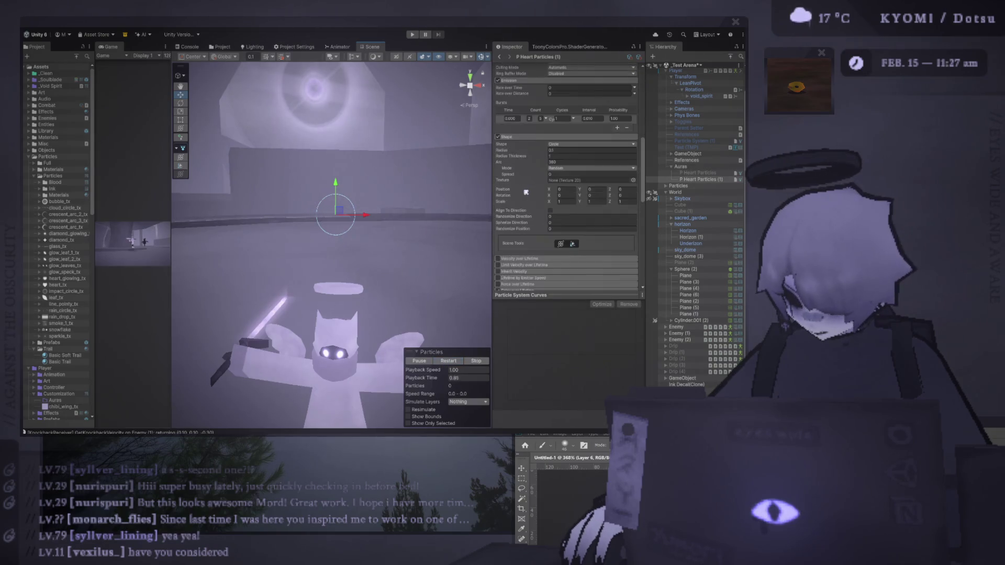
left_click(455, 361)
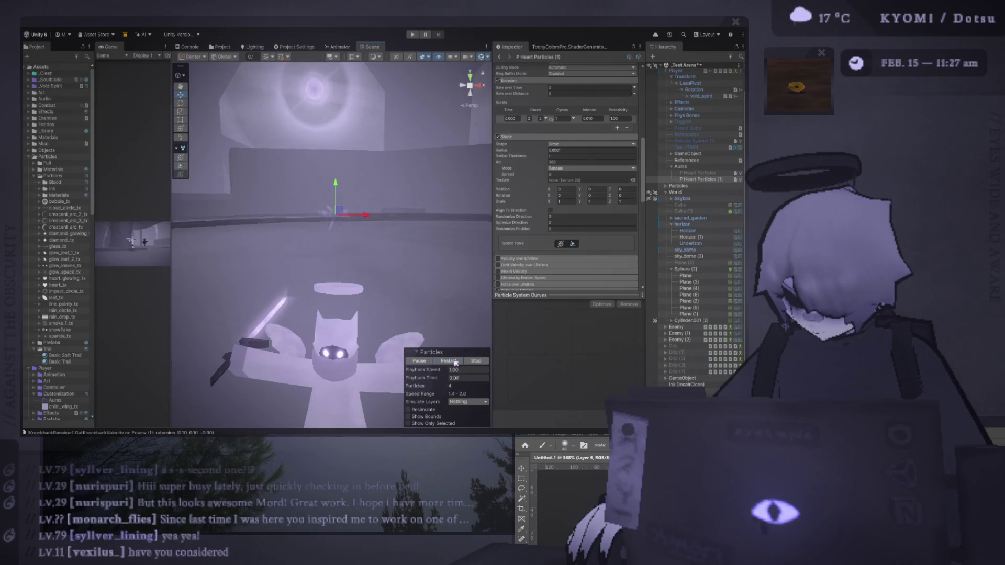
key("f")
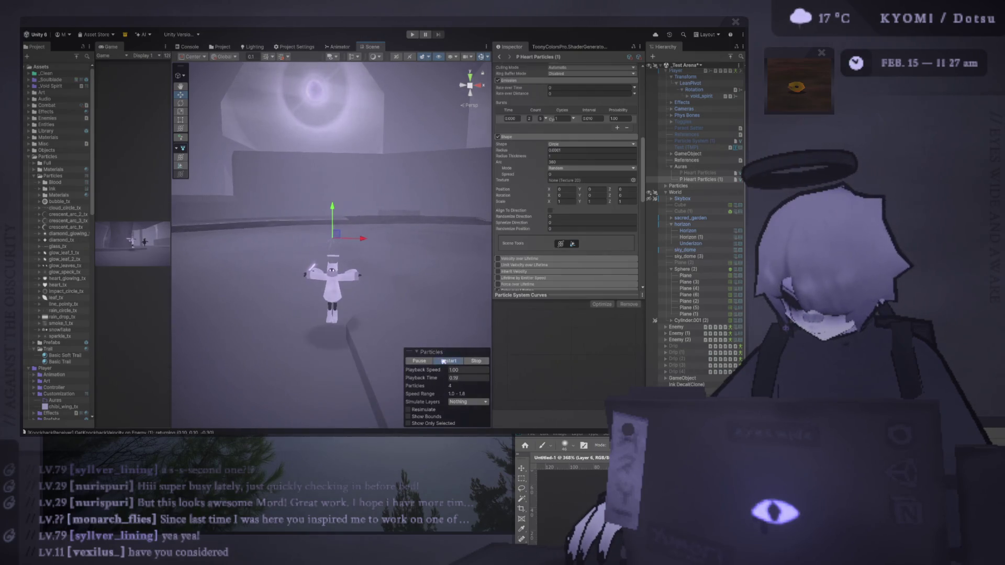
scroll(424, 336, "up", 2)
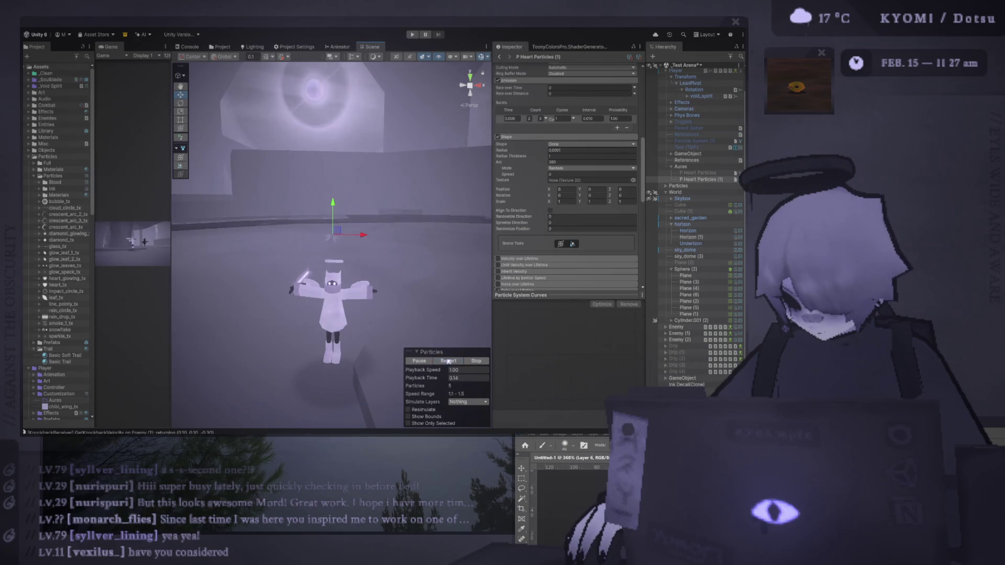
scroll(419, 339, "up", 3)
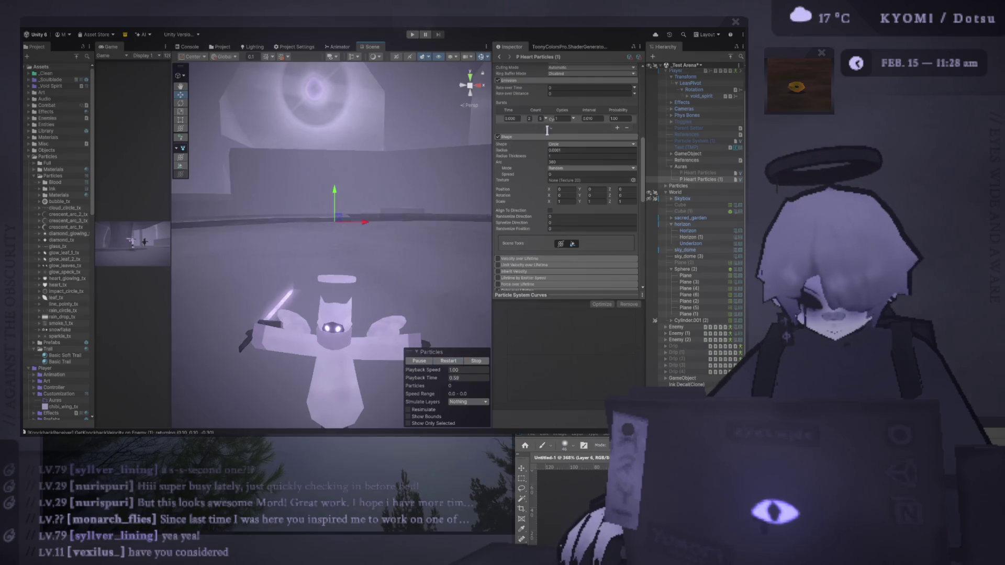
scroll(576, 183, "up", 10)
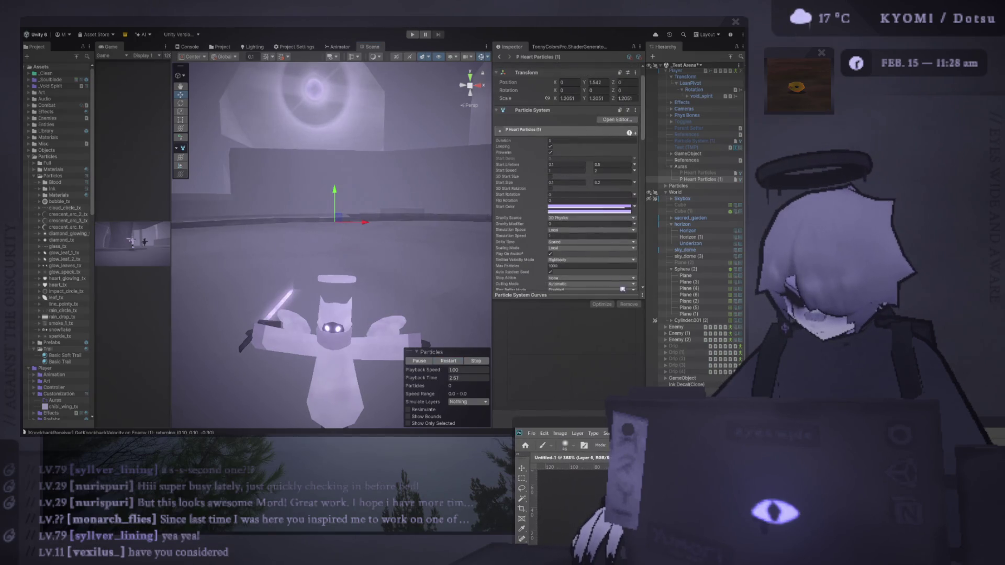
left_click(453, 362)
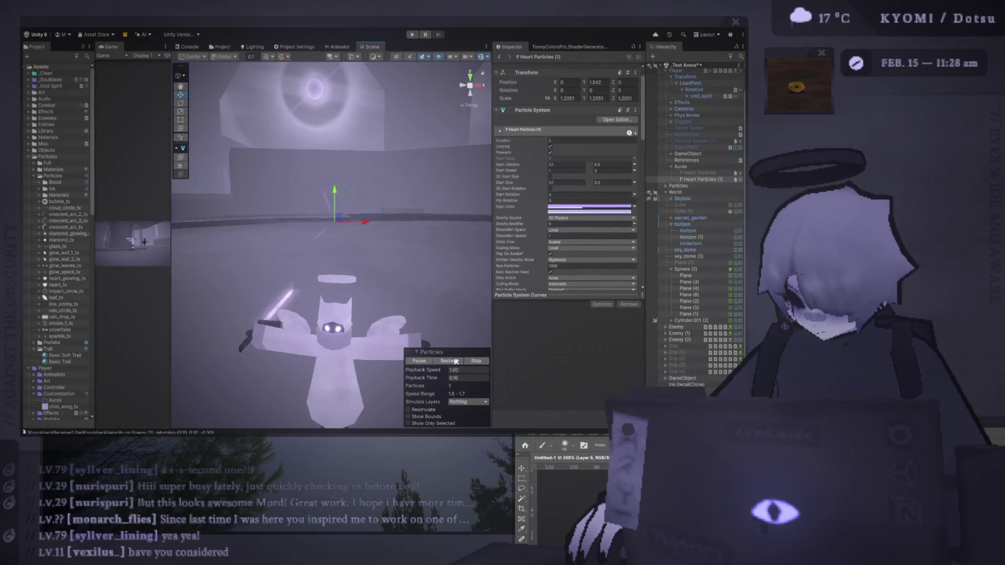
left_click(456, 362)
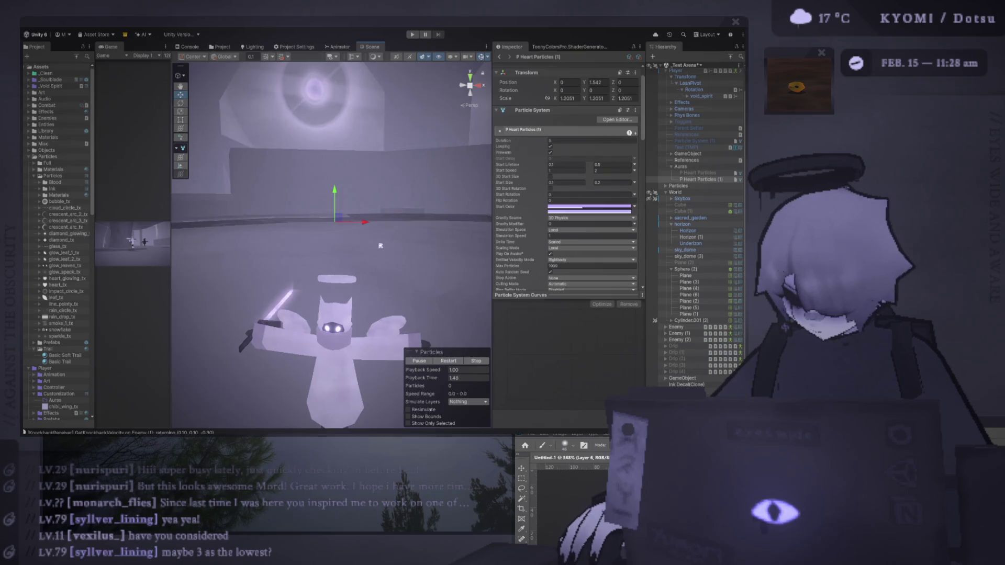
scroll(552, 200, "down", 3)
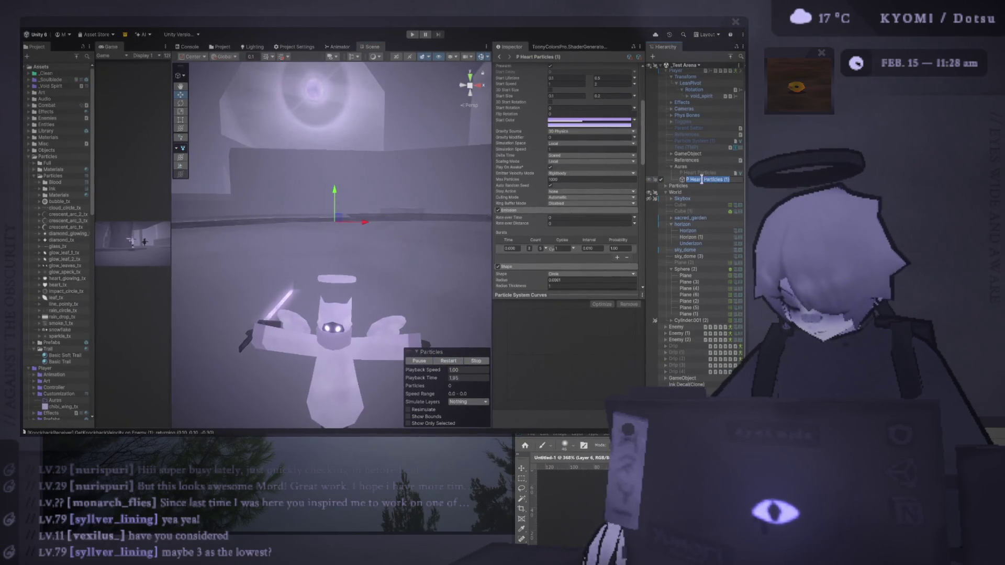
type("PHeart pop")
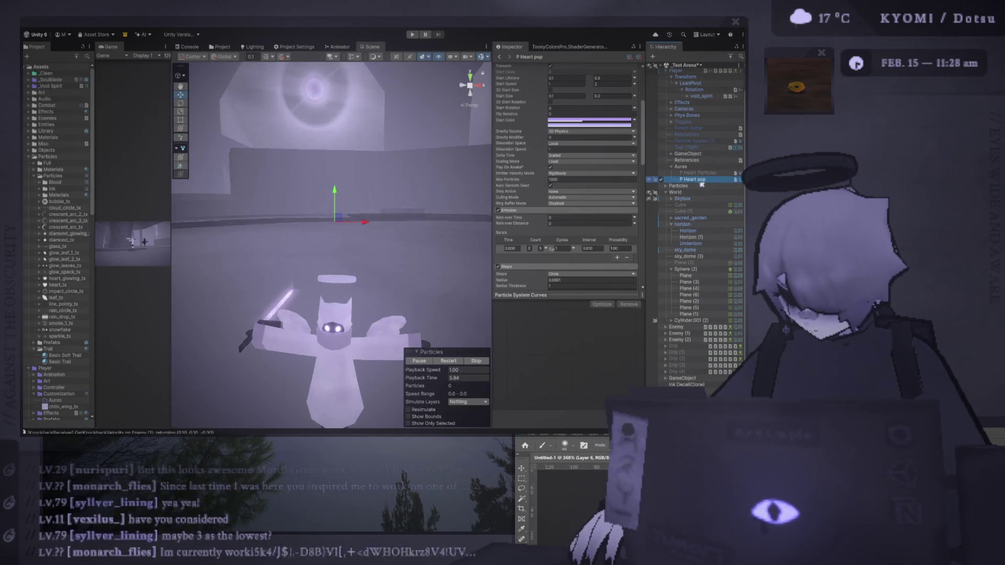
Finish naming the duplicate P Heart Pop and nest it under P Heart Particles.
left_click(712, 180)
left_click_drag(717, 181, 710, 177)
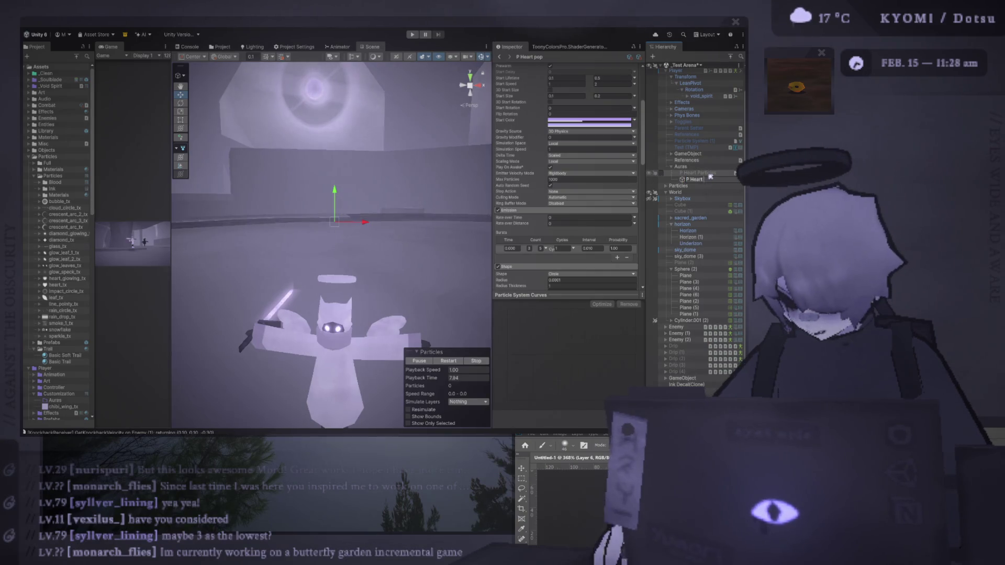
left_click(694, 173)
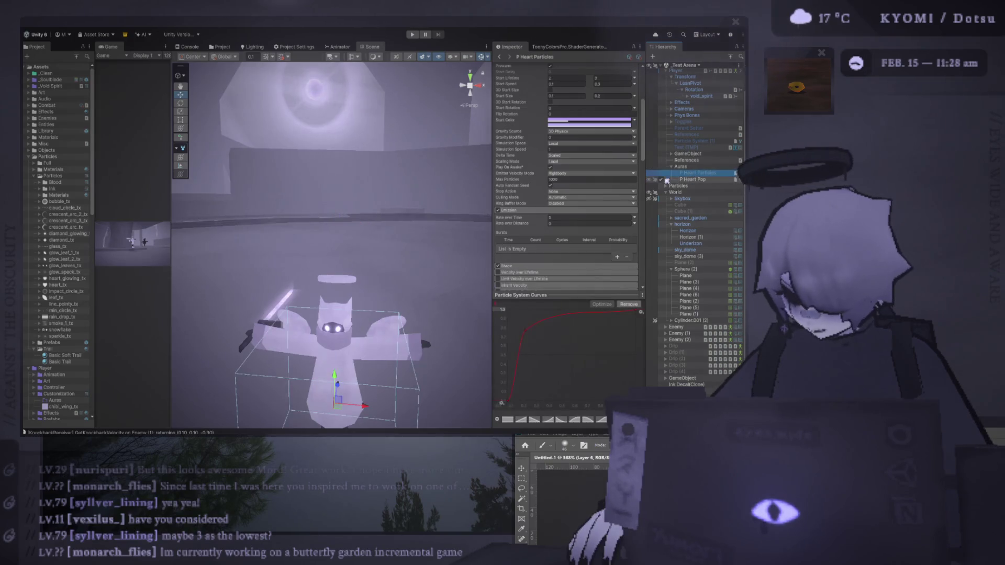
Frame P Heart Particles and play its preview of hearts floating around the character.
left_click(702, 175)
key("f")
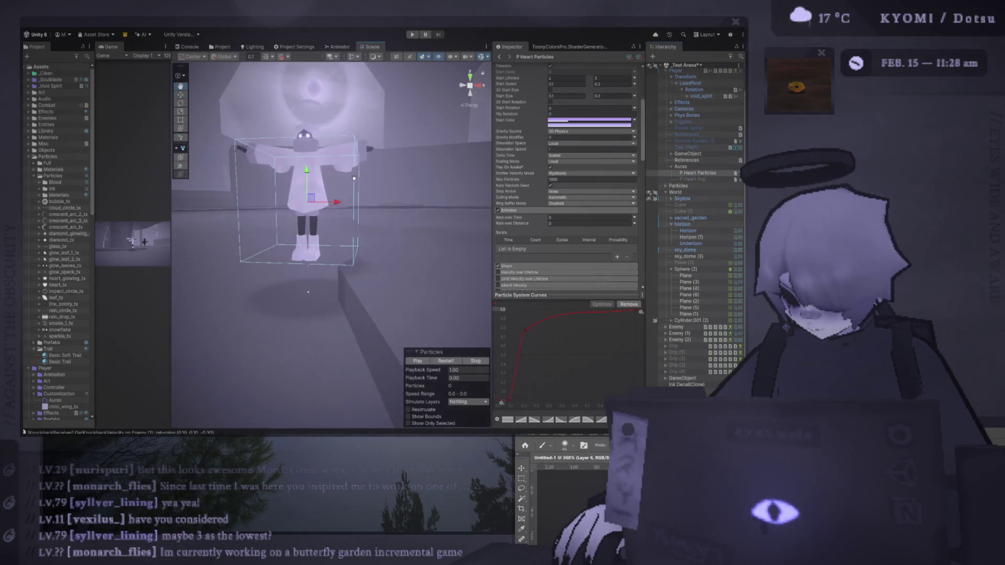
left_click(453, 361)
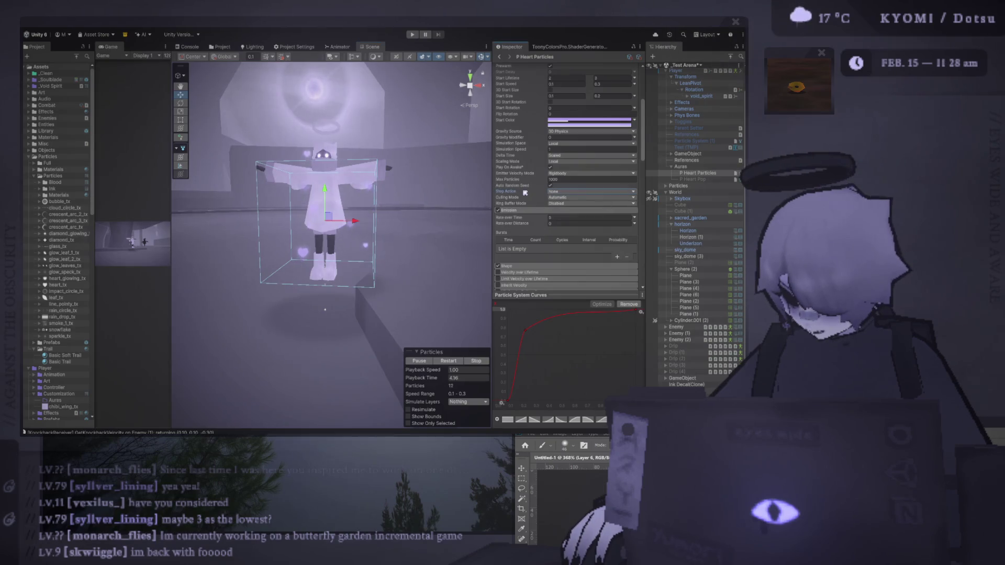
scroll(527, 252, "down", 3)
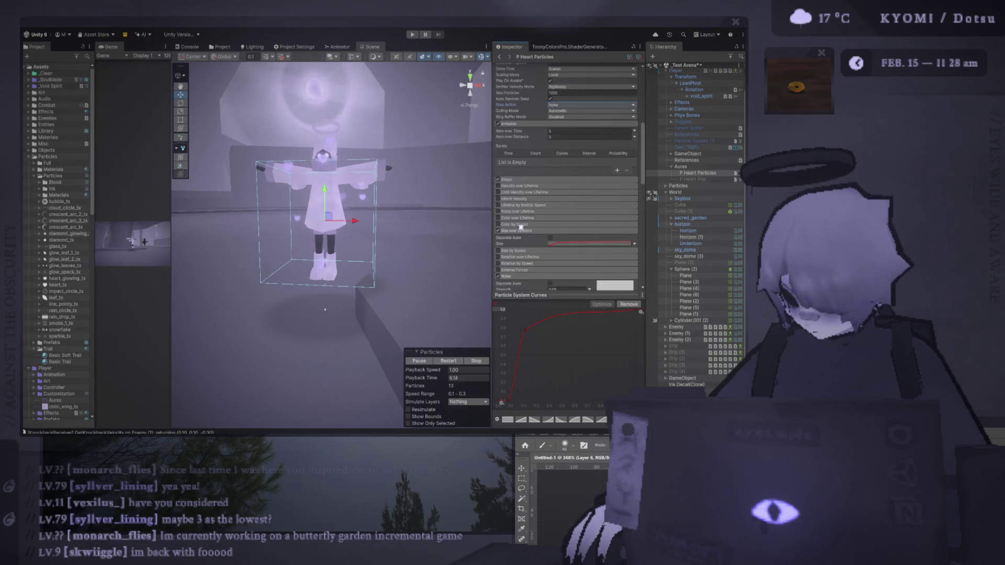
scroll(531, 211, "down", 2)
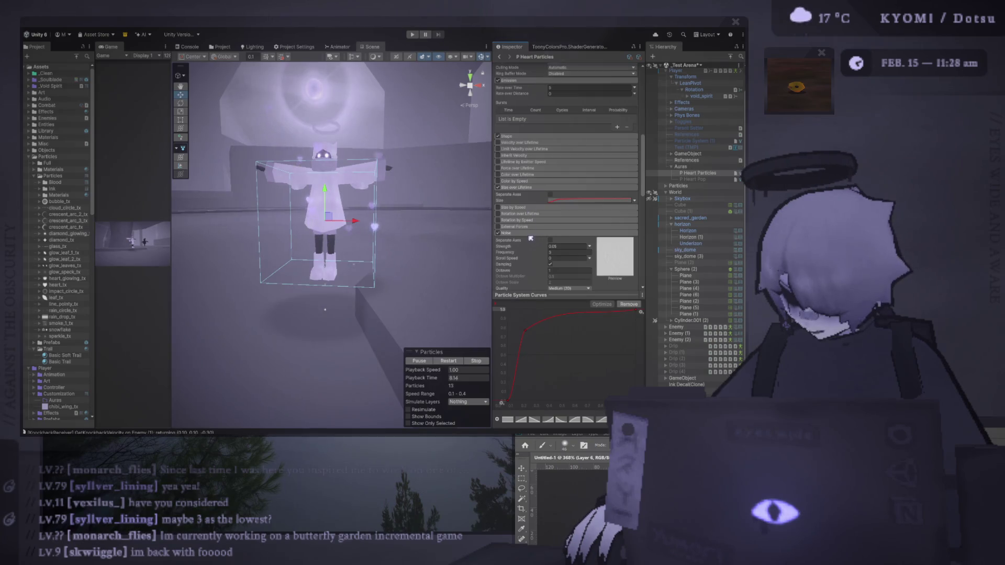
scroll(530, 241, "down", 2)
scroll(530, 251, "down", 1)
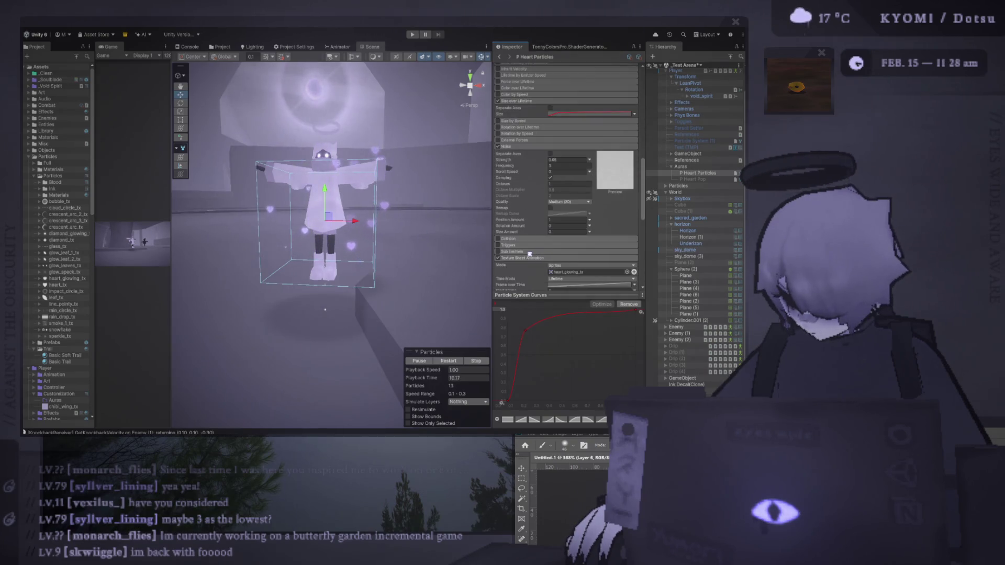
Enable the Sub Emitters module and make P Heart Pop a child of P Heart Particles.
left_click(530, 251)
scroll(505, 230, "down", 1)
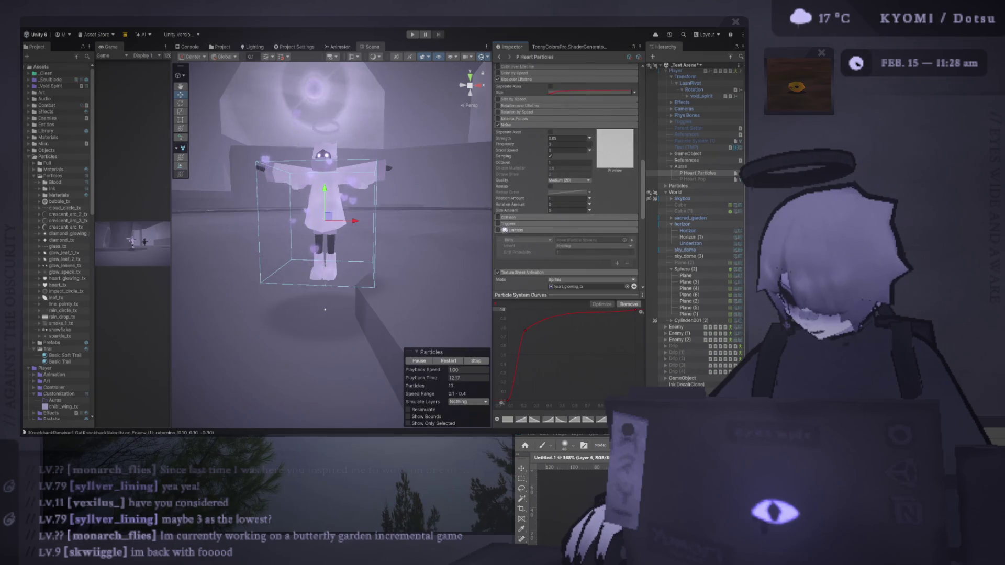
left_click(498, 230)
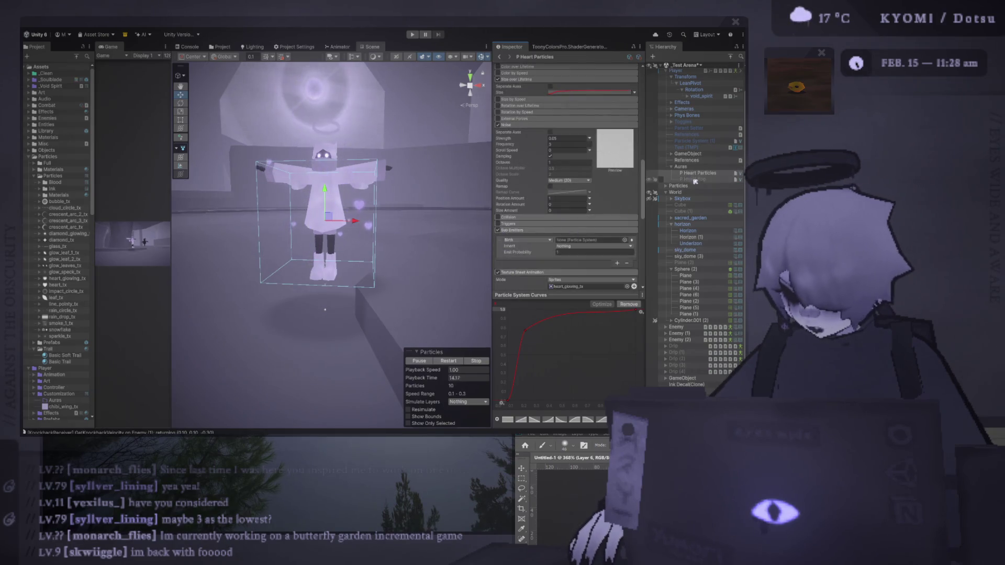
left_click_drag(695, 176, 697, 175)
left_click(676, 173)
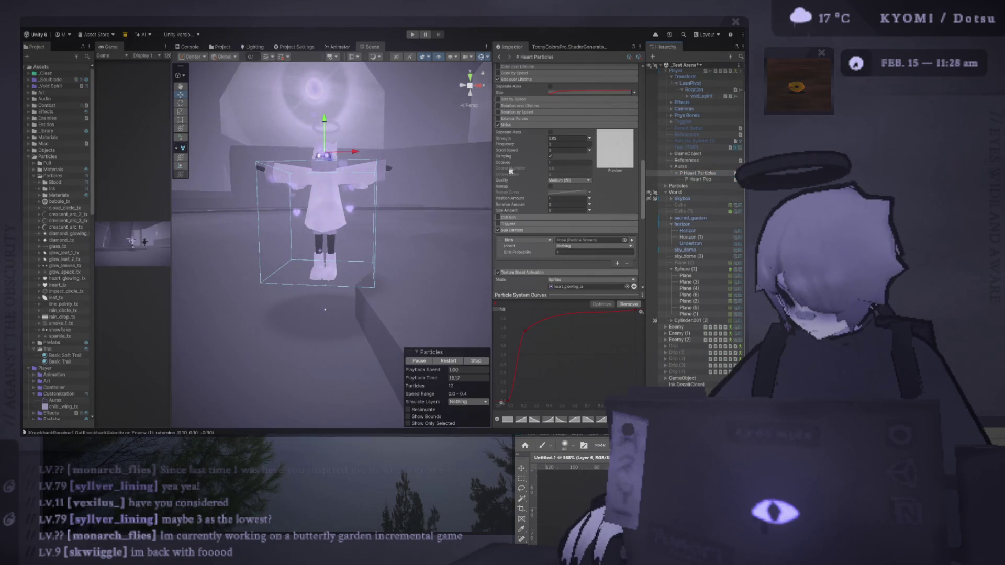
Set the sub-emitter trigger to Death with P Heart Pop assigned, then select P Heart Pop.
left_click(542, 268)
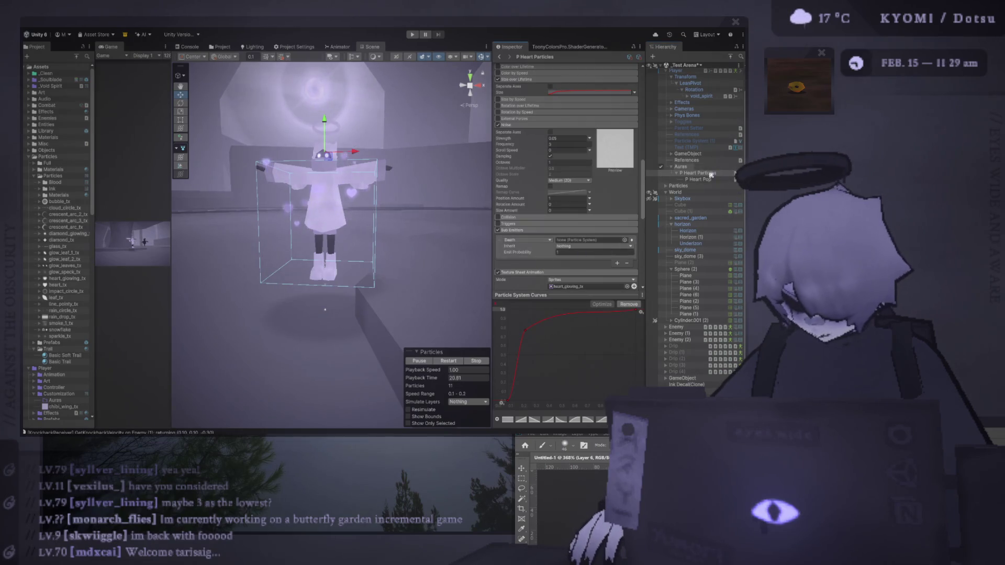
left_click_drag(699, 179, 591, 241)
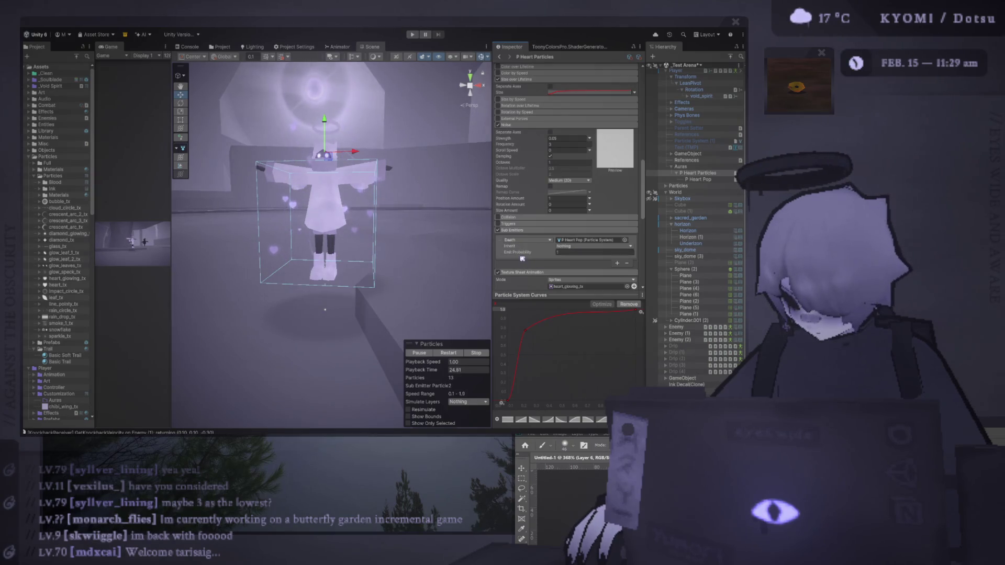
scroll(403, 197, "up", 5)
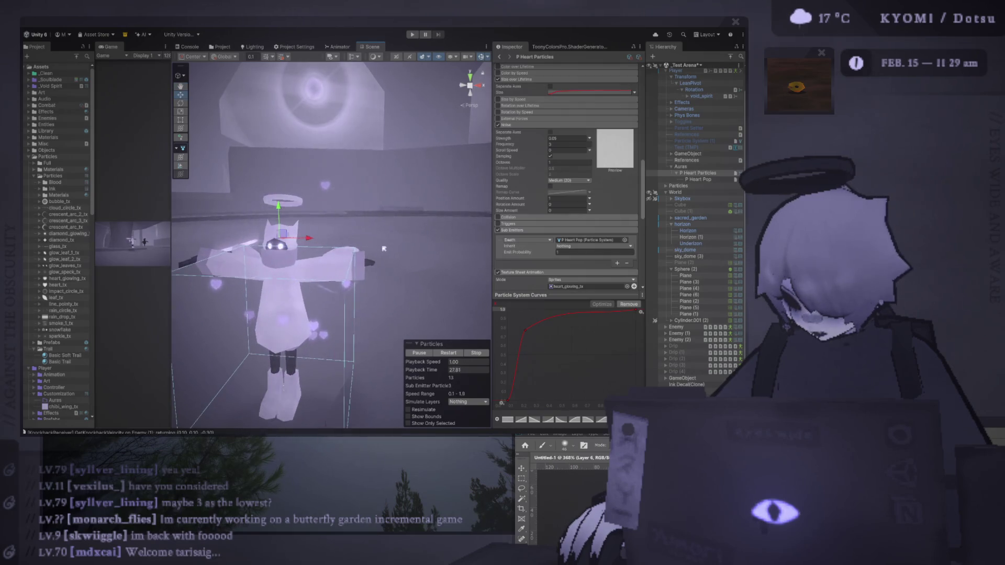
scroll(385, 250, "up", 4)
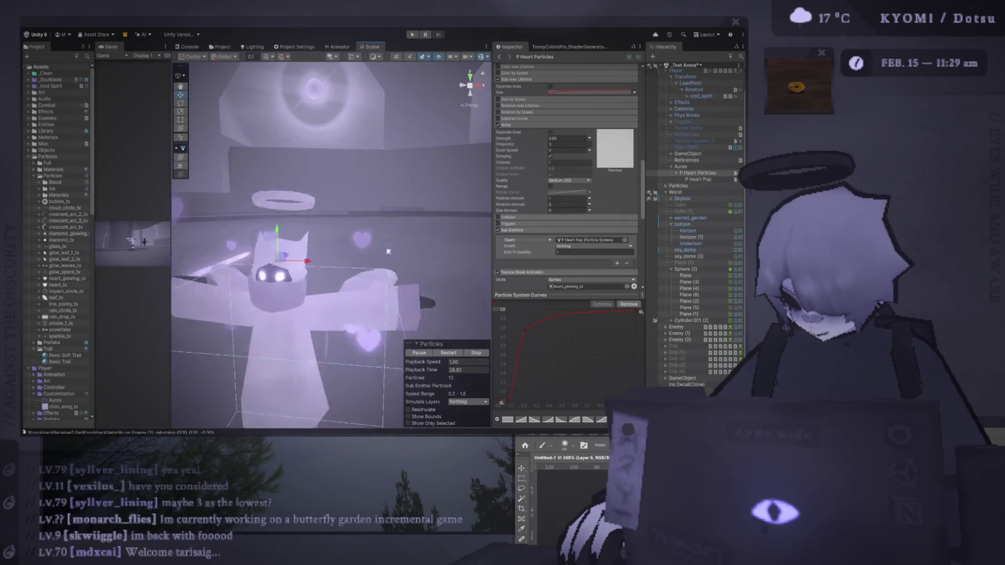
scroll(388, 252, "up", 3)
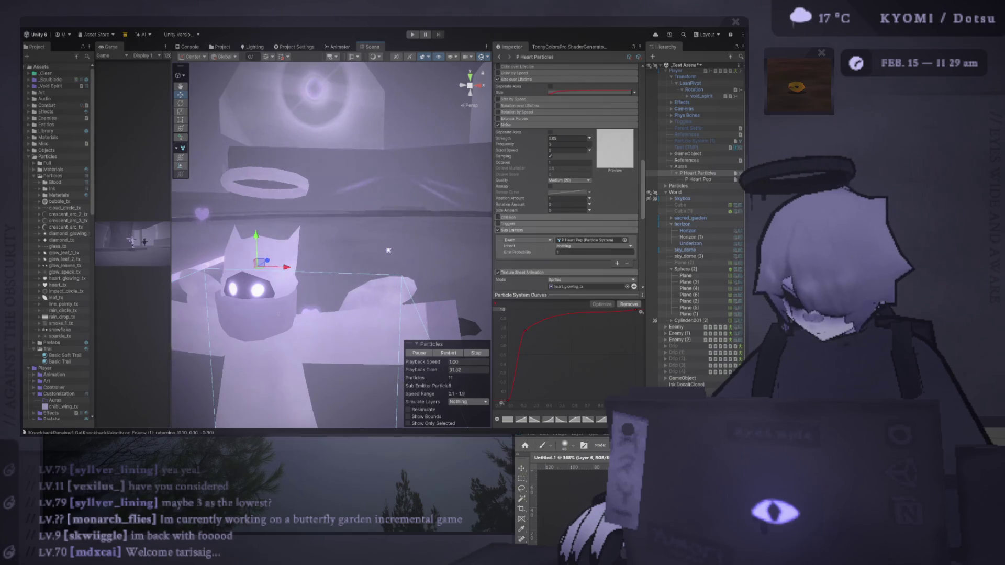
scroll(388, 250, "down", 5)
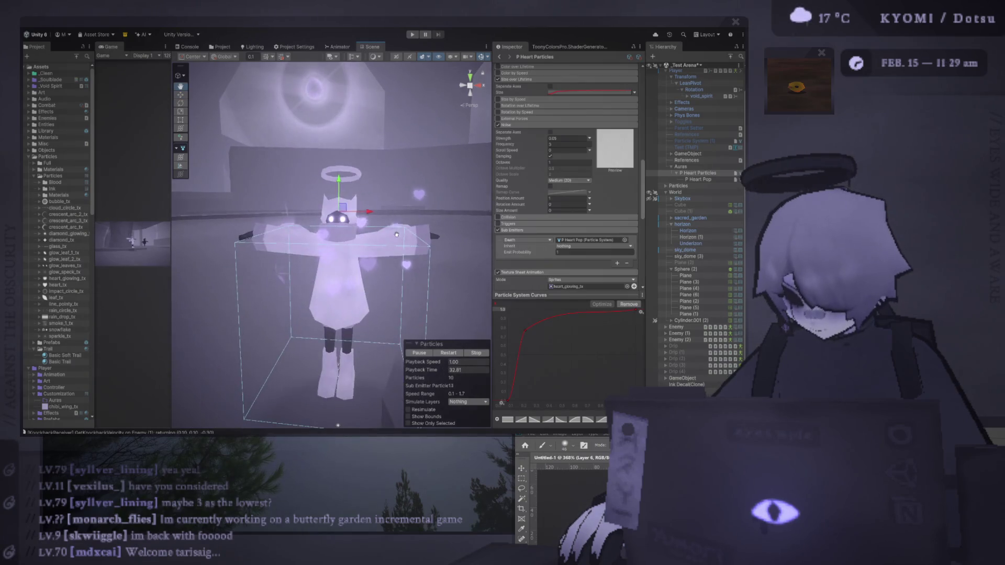
scroll(395, 215, "up", 1)
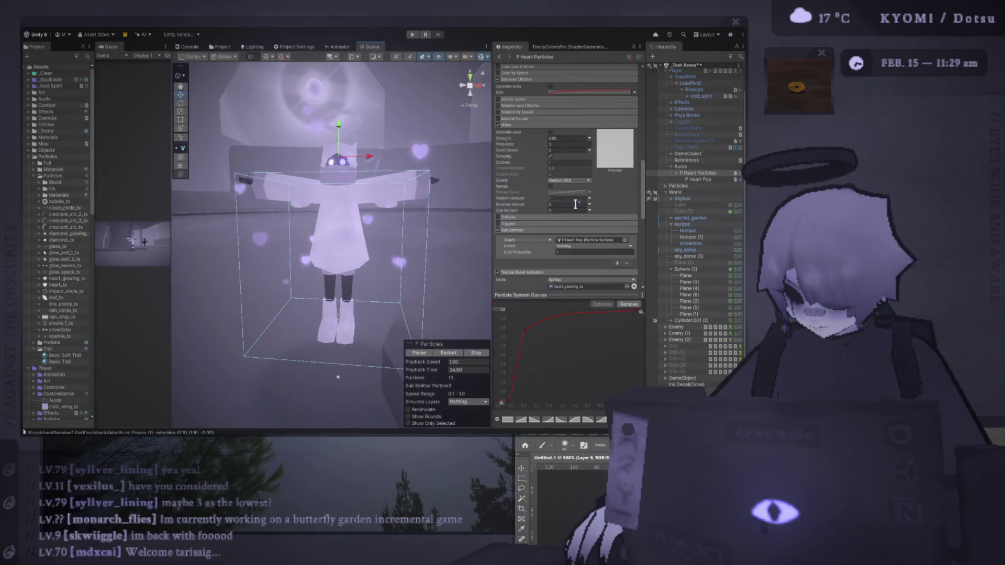
scroll(417, 174, "up", 1)
left_click_drag(417, 175, 417, 217)
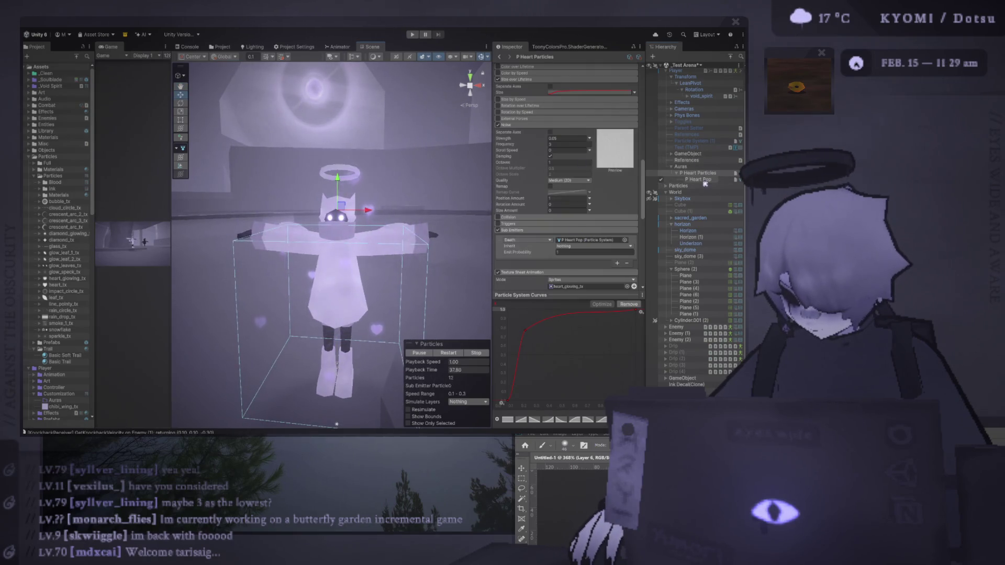
left_click(698, 179)
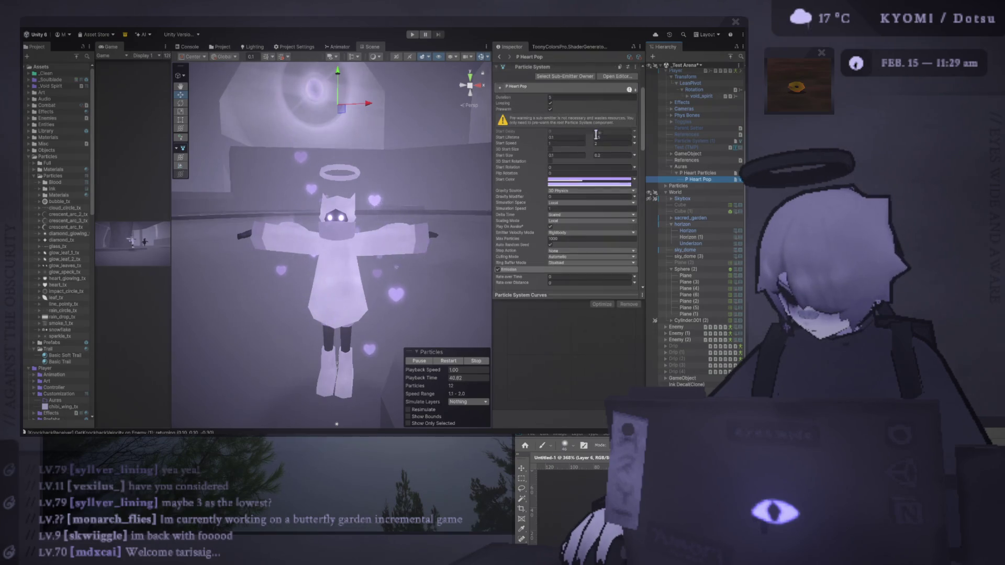
Lower P Heart Pop's Start Speed range to 0.5–1 and orbit the Scene view to check it.
left_click(607, 143)
type("1")
left_click(567, 143)
type("0.5")
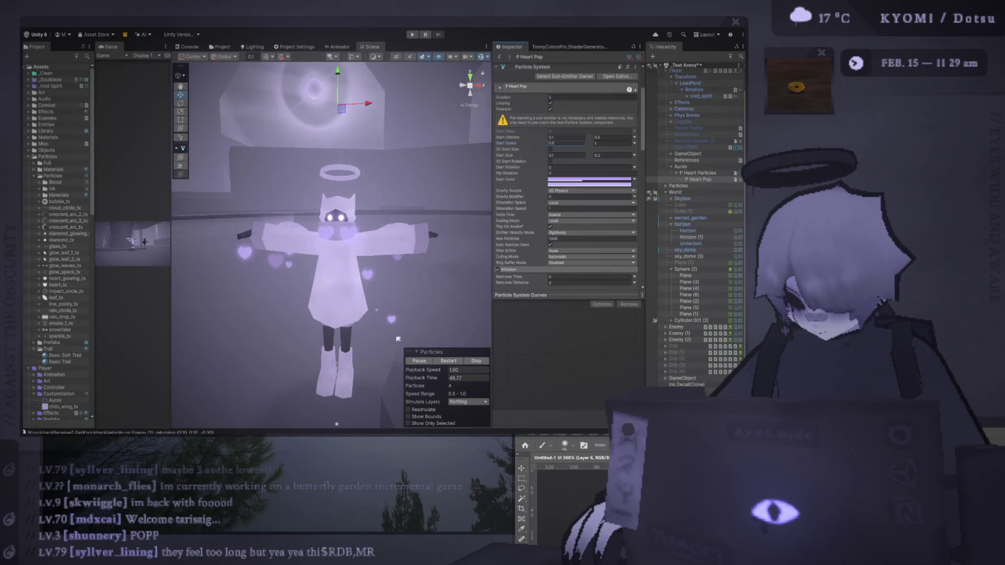
scroll(398, 339, "down", 3)
scroll(394, 336, "up", 4)
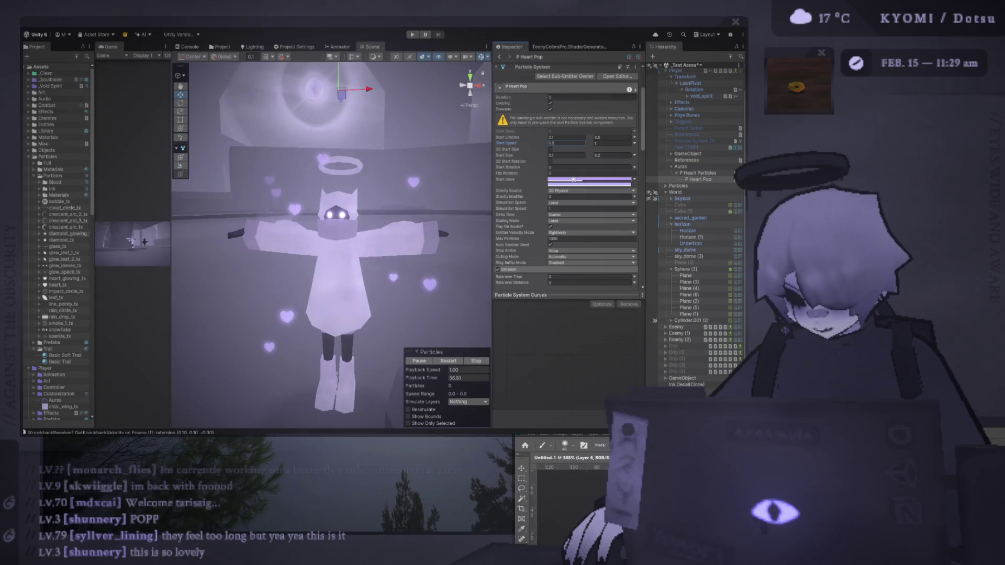
scroll(409, 244, "down", 4)
mouse_move(235, 288)
left_mouse_down()
mouse_move(223, 298)
mouse_move(275, 235)
left_mouse_up()
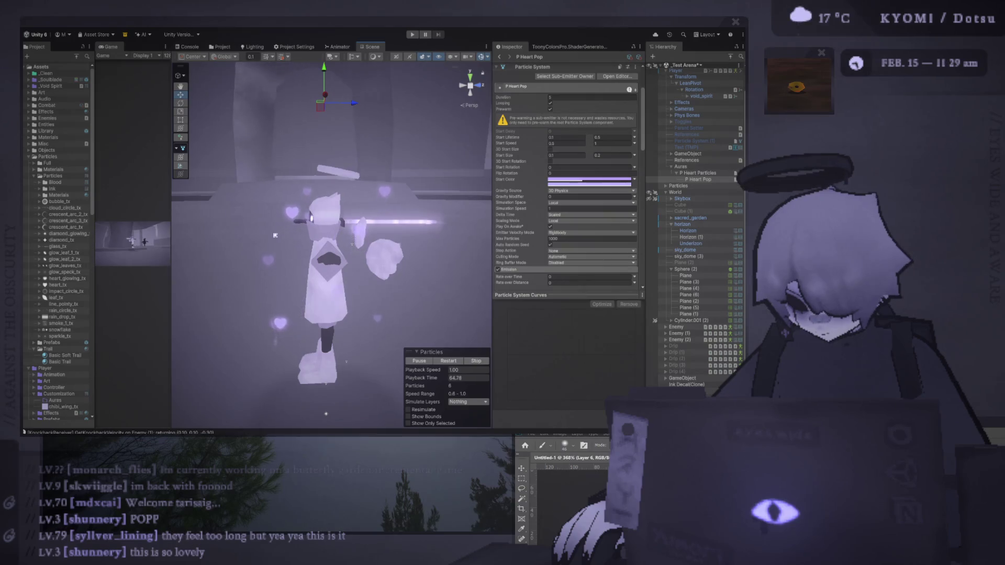
scroll(529, 229, "down", 6)
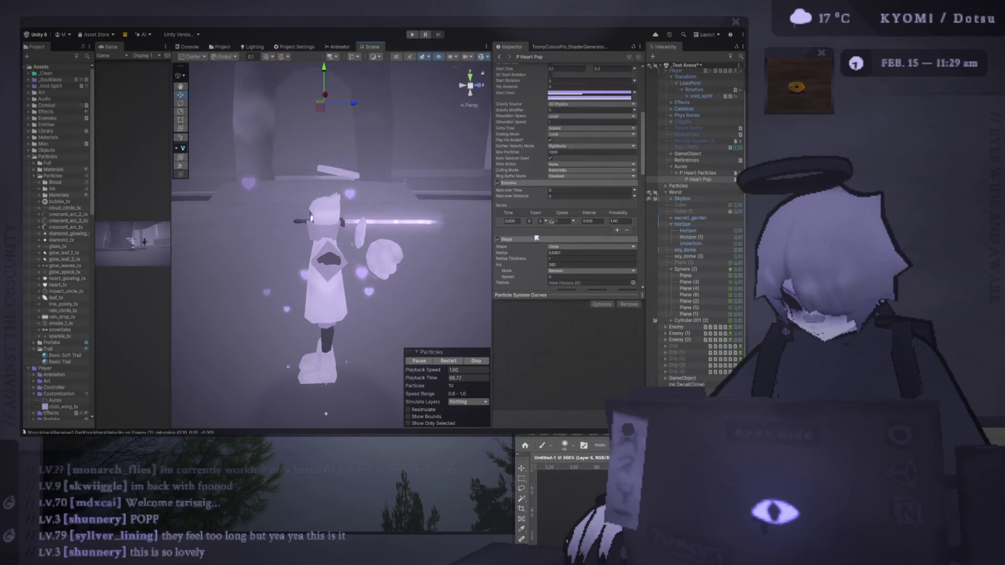
Widen P Heart Pop's spawn radius to 0.18 and replay the burst, viewed up close on the character.
scroll(535, 263, "down", 2)
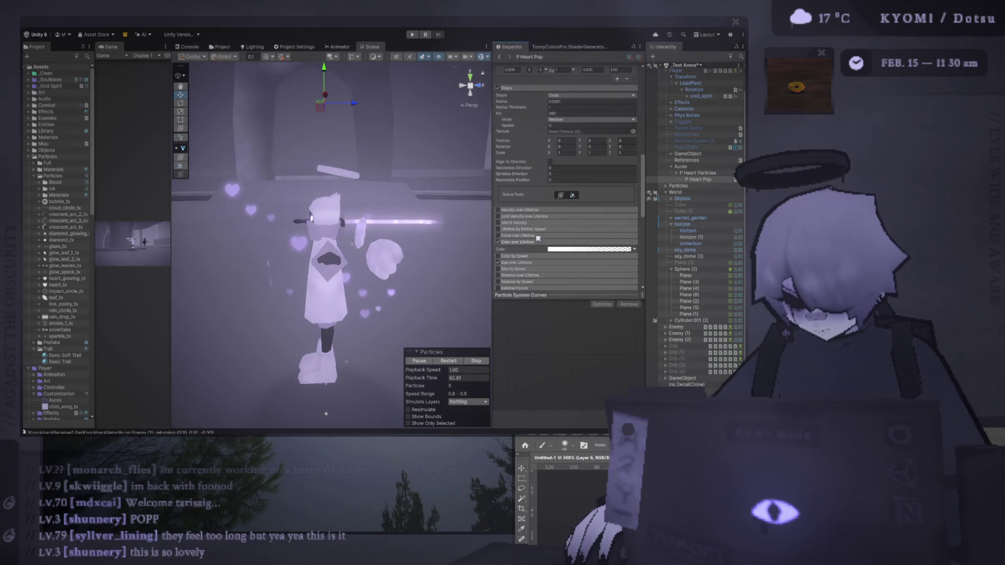
left_click_drag(505, 102, 517, 104)
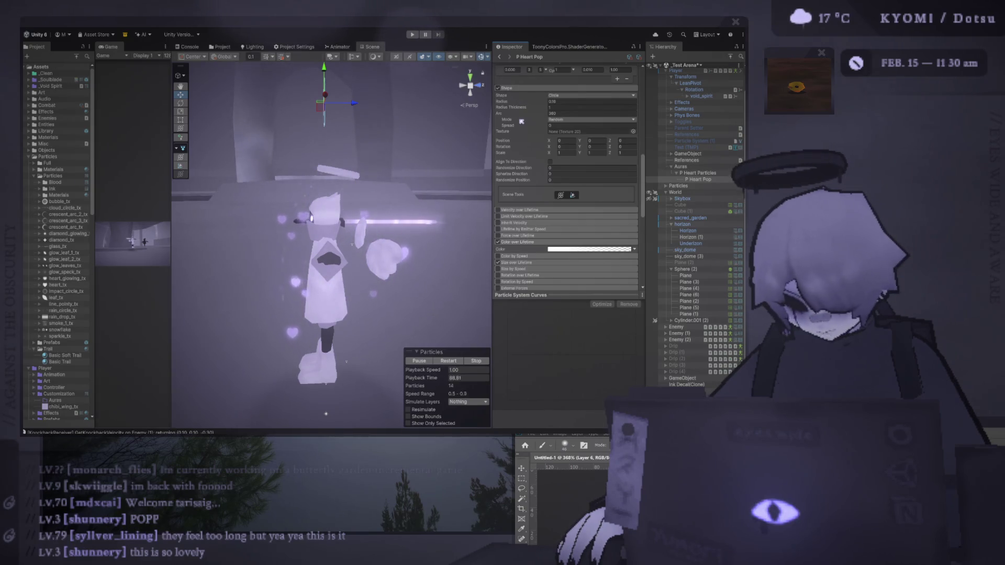
left_click_drag(398, 157, 456, 161)
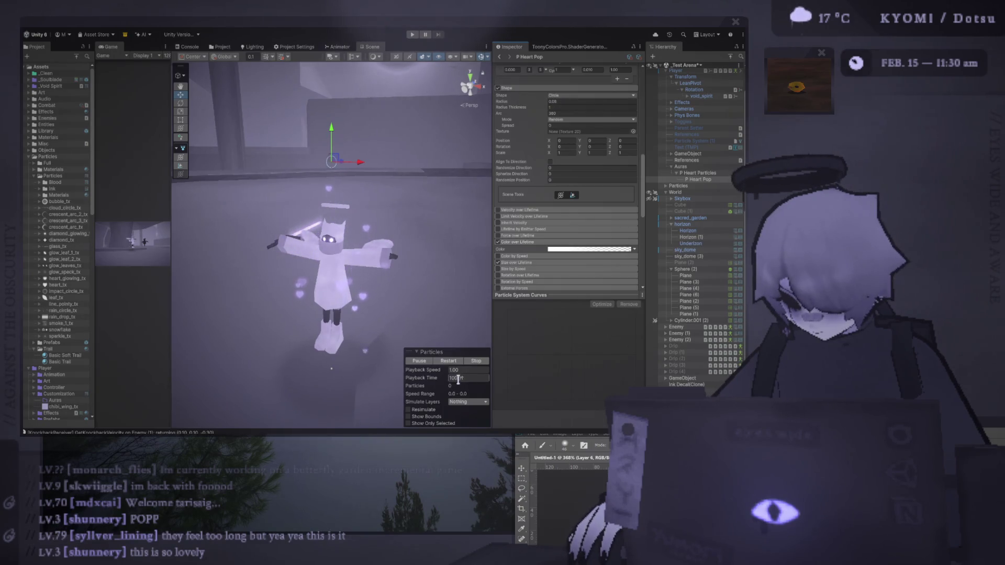
left_click(449, 361)
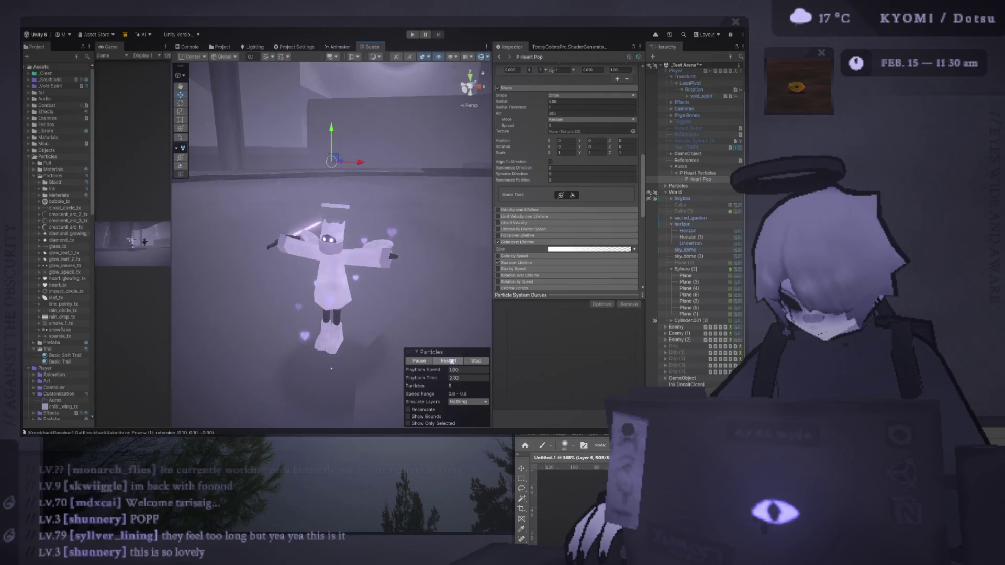
left_click_drag(388, 220, 406, 208)
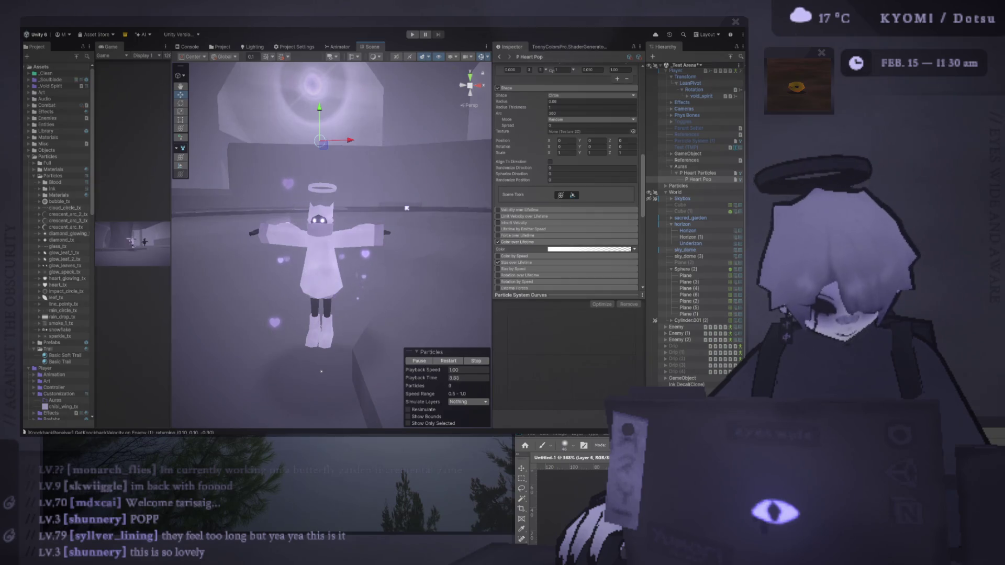
left_click_drag(407, 208, 383, 241)
scroll(383, 240, "up", 3)
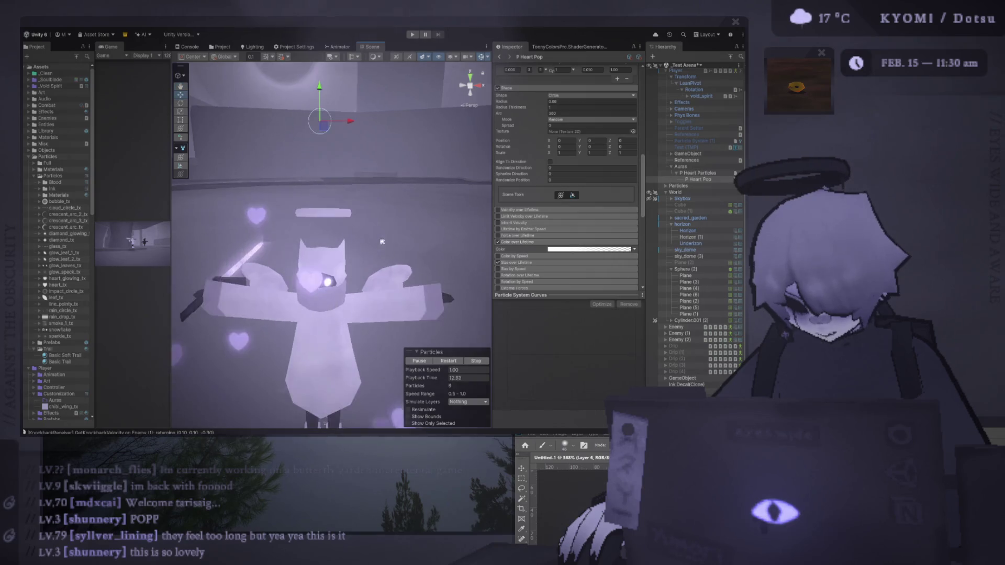
left_click_drag(344, 156, 381, 184)
scroll(606, 137, "up", 10)
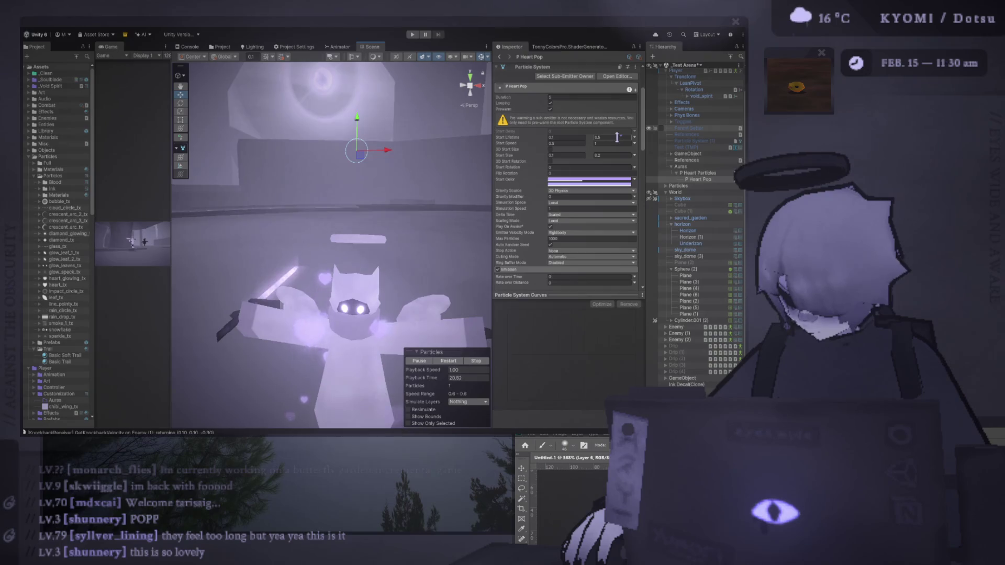
Turn off Prewarm on P Heart Pop, set max Start Lifetime to 0.1, and replay the burst repeatedly.
left_click(550, 110)
left_click(550, 110)
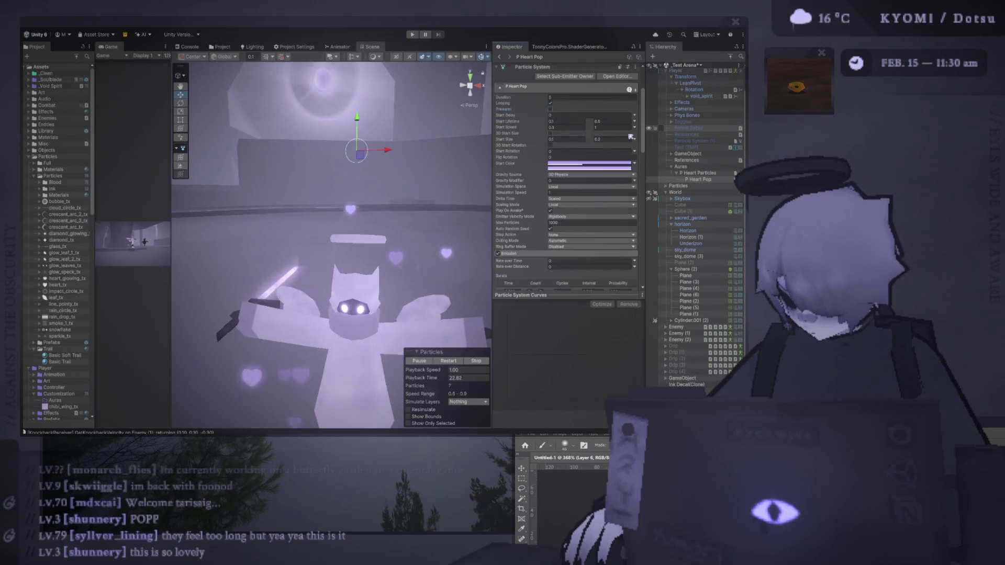
type("0.1")
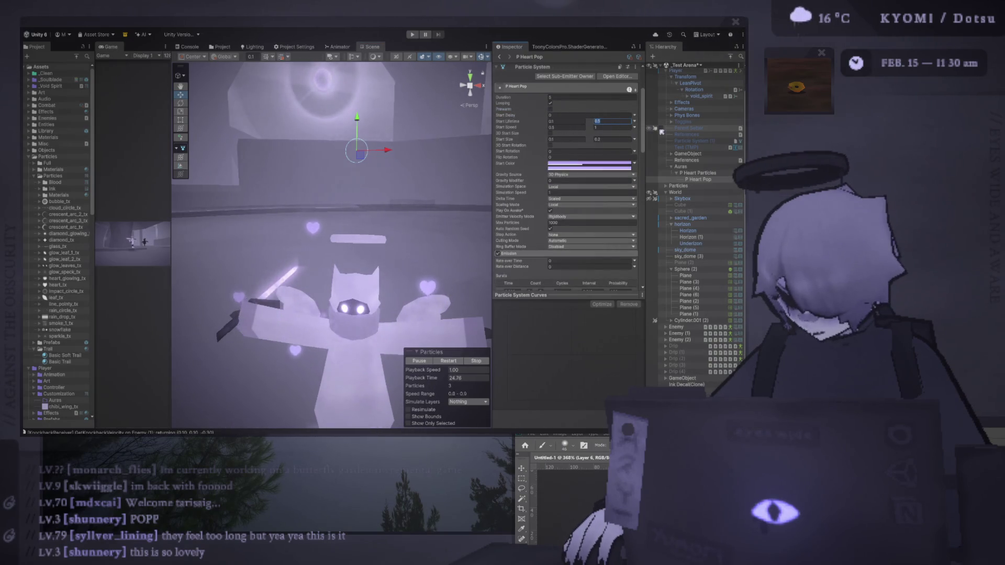
left_click(449, 362)
left_click(450, 362)
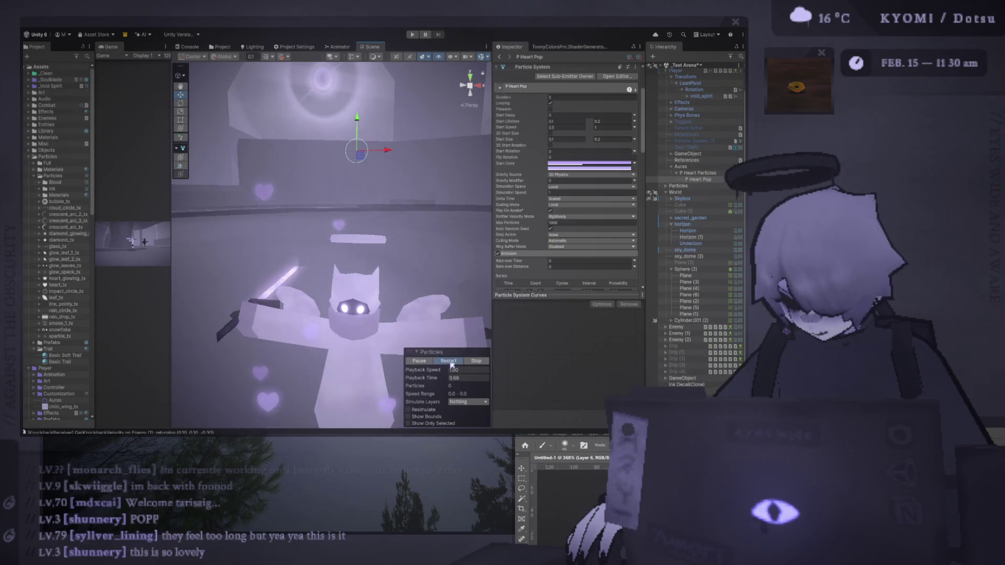
left_click(452, 364)
scroll(556, 270, "down", 6)
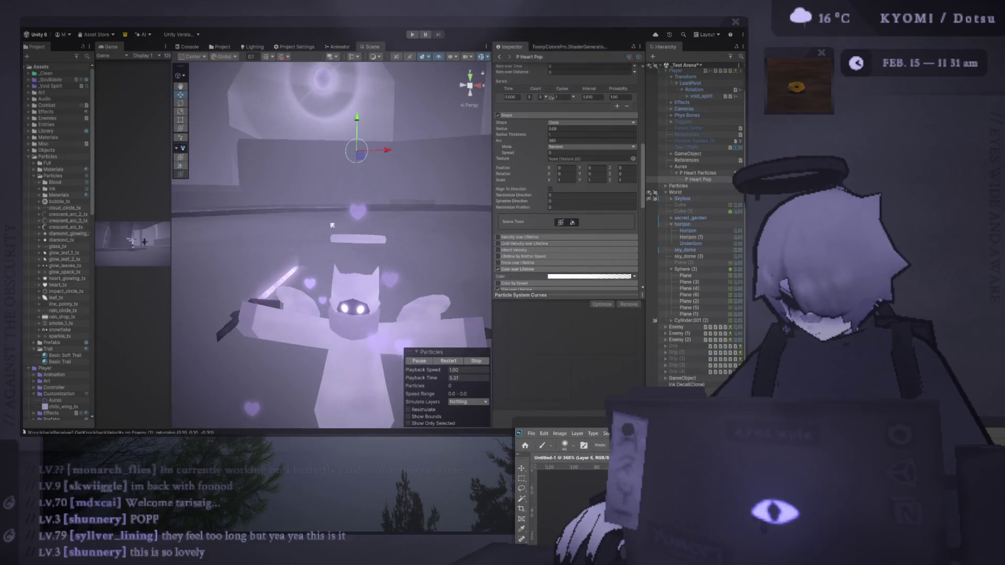
left_click(456, 361)
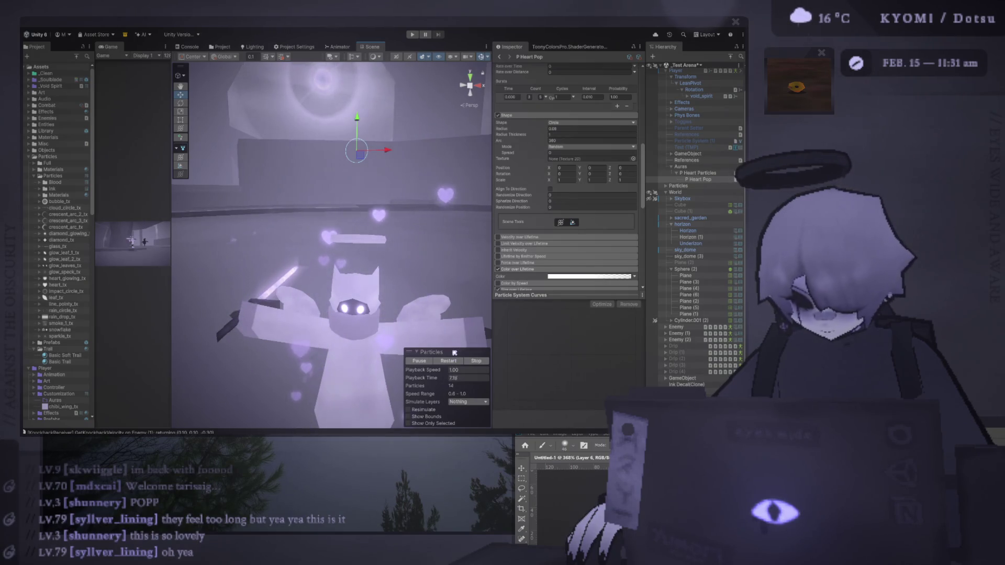
scroll(609, 183, "up", 10)
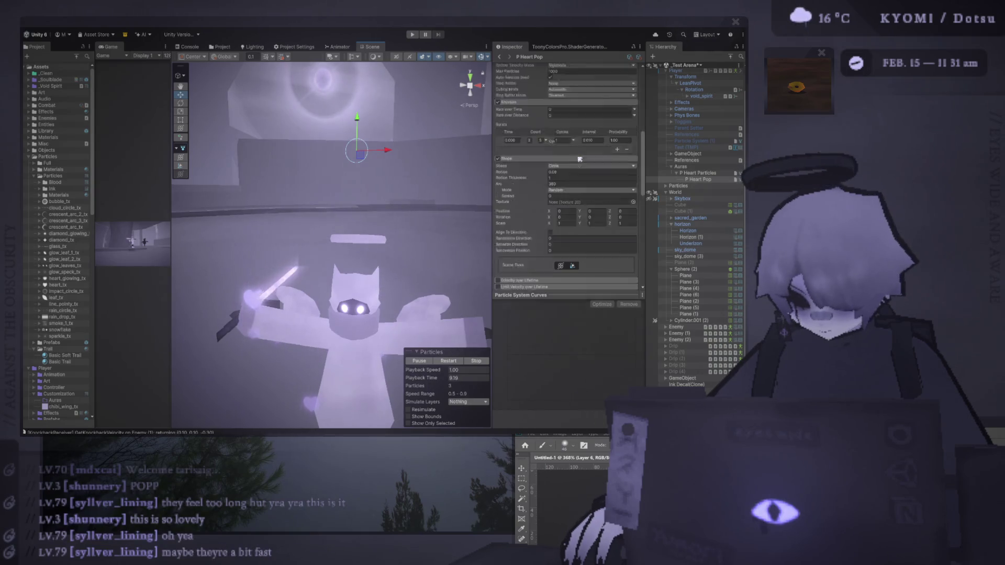
Try P Heart Pop's max Start Lifetime at 0.3, then settle on 0.4.
left_click(609, 184)
type("0.3")
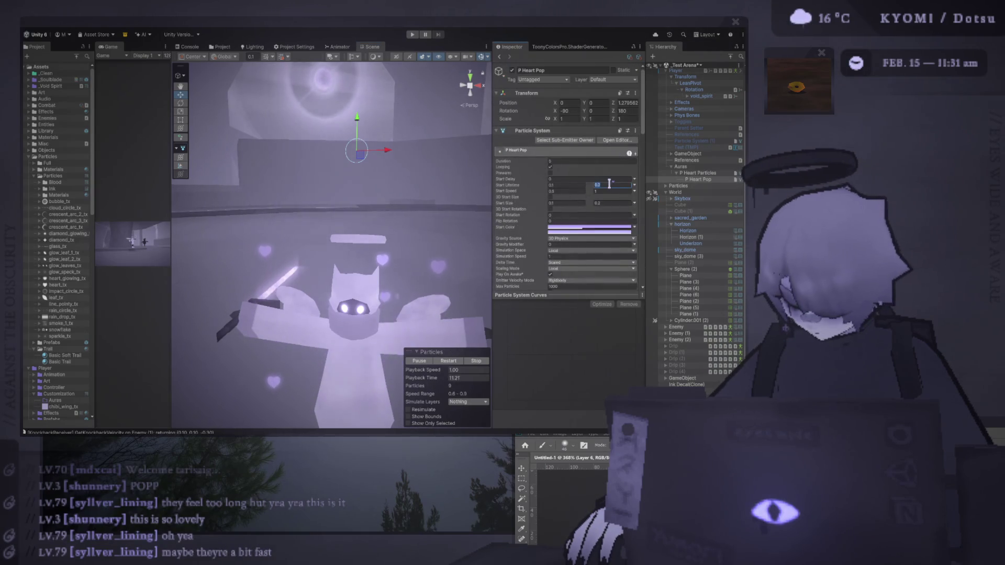
left_click(448, 363)
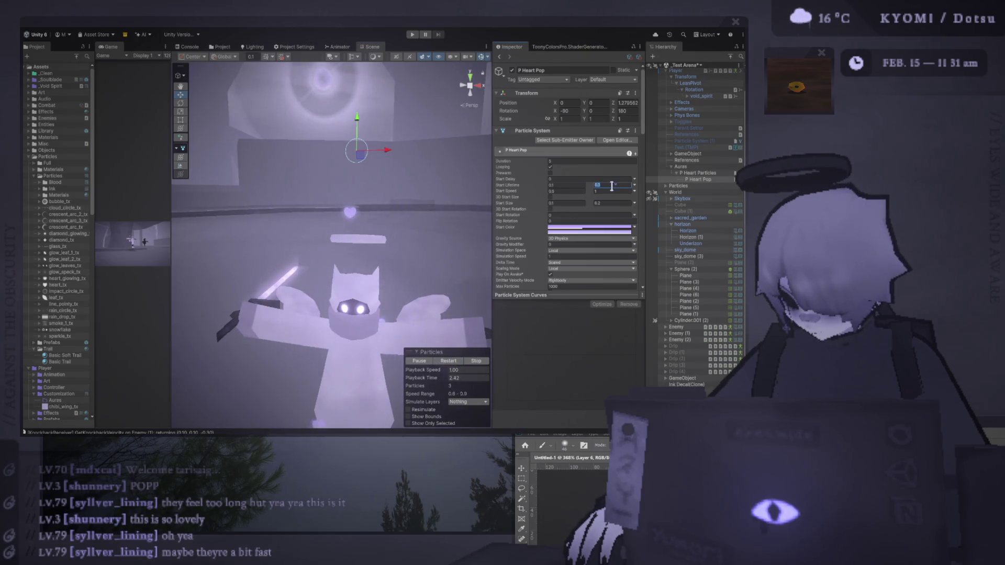
type("0.4")
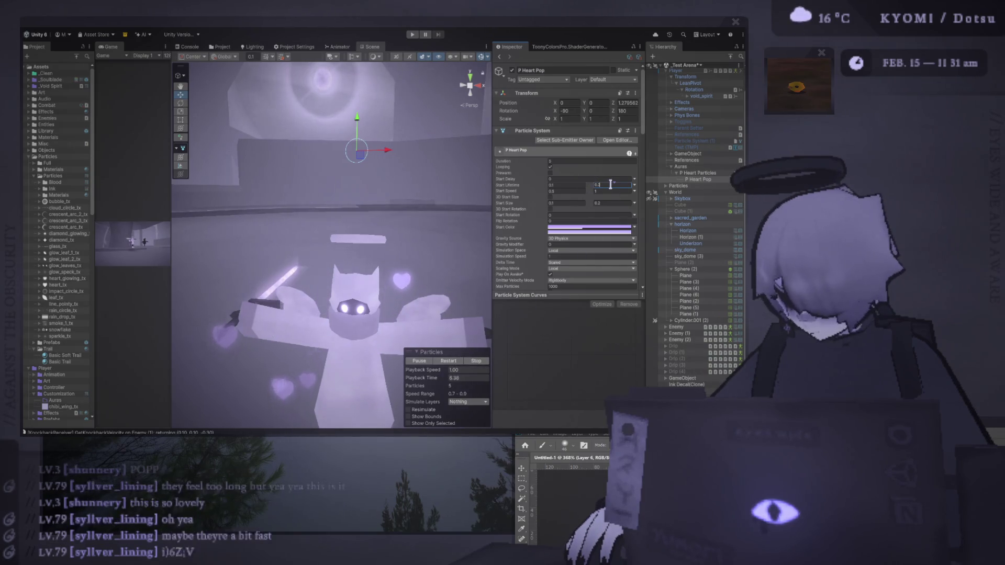
key("Return")
Widen the Game view across most of the editor to show the arena.
scroll(486, 254, "down", 3)
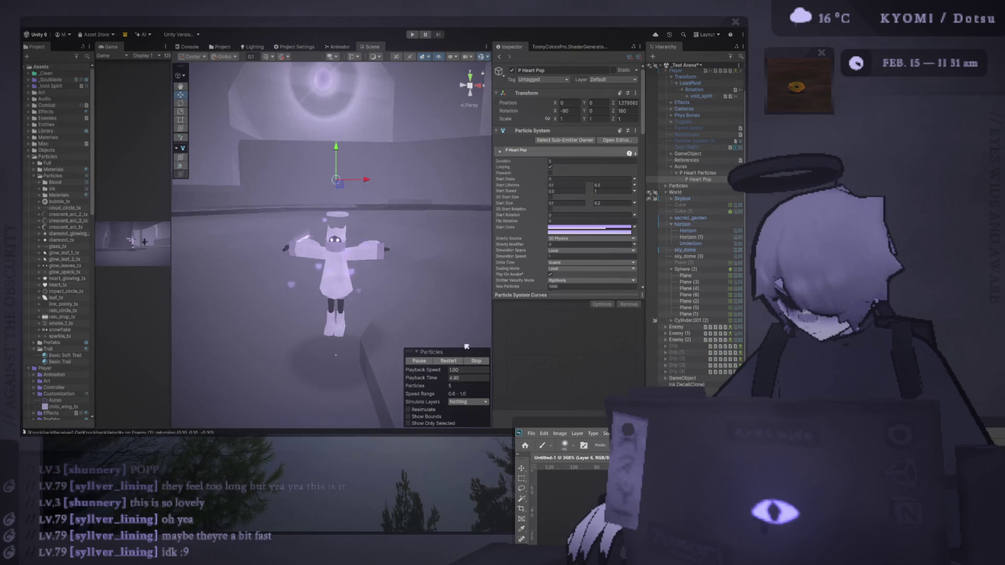
scroll(462, 302, "down", 3)
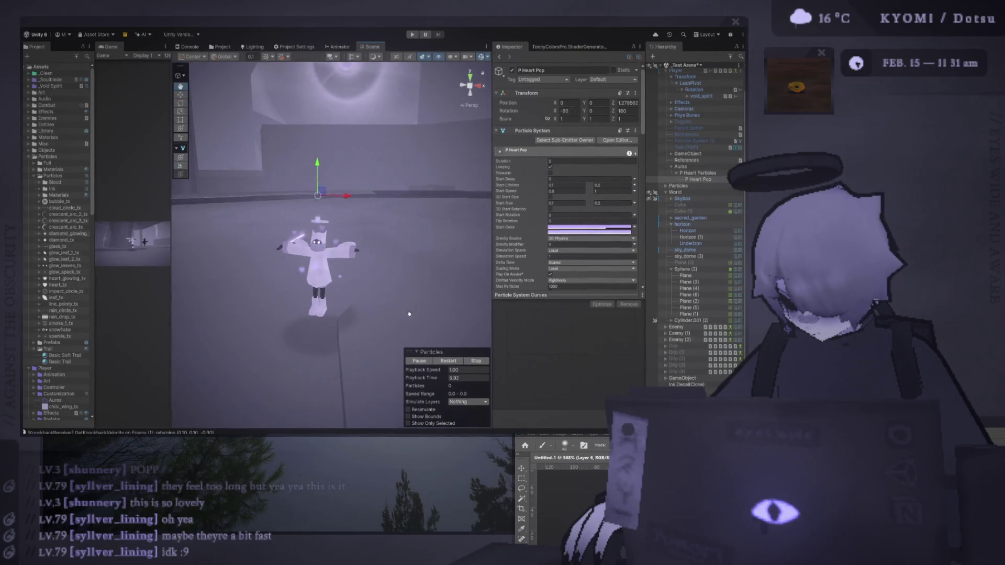
left_click_drag(171, 60, 449, 59)
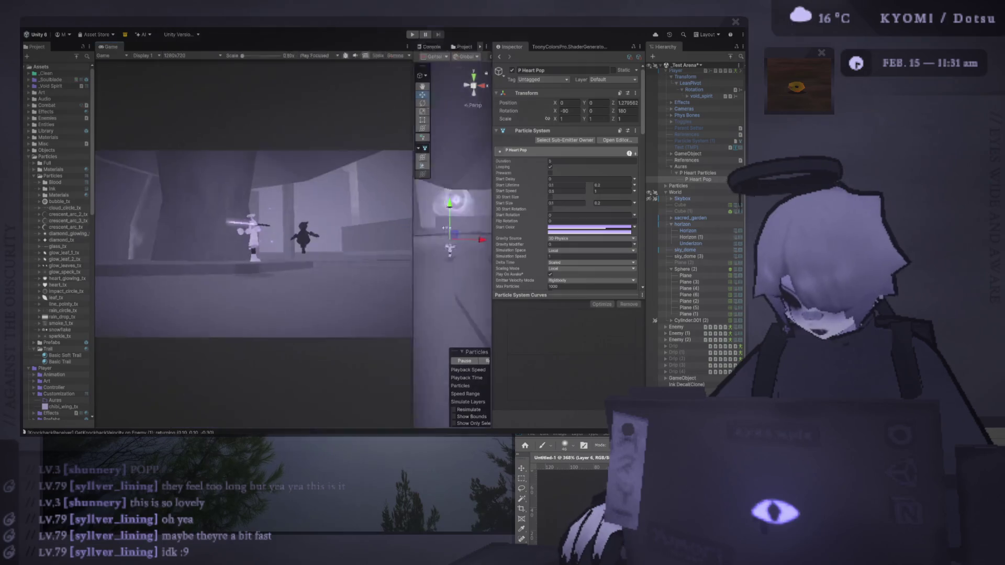
Start Play mode, move the character with the keyboard, and give the Scene view most of the width.
left_click(413, 34)
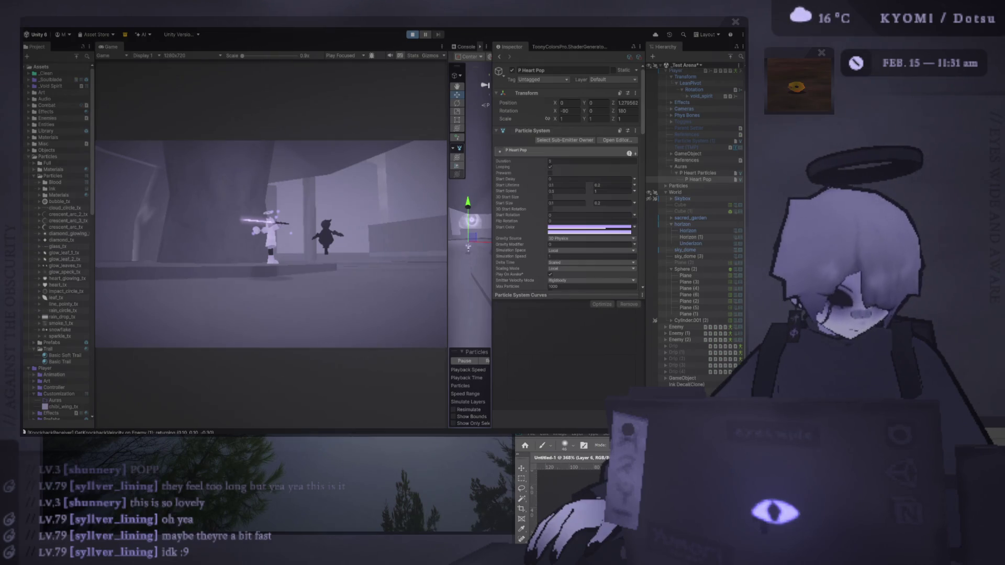
key("ctrl+p")
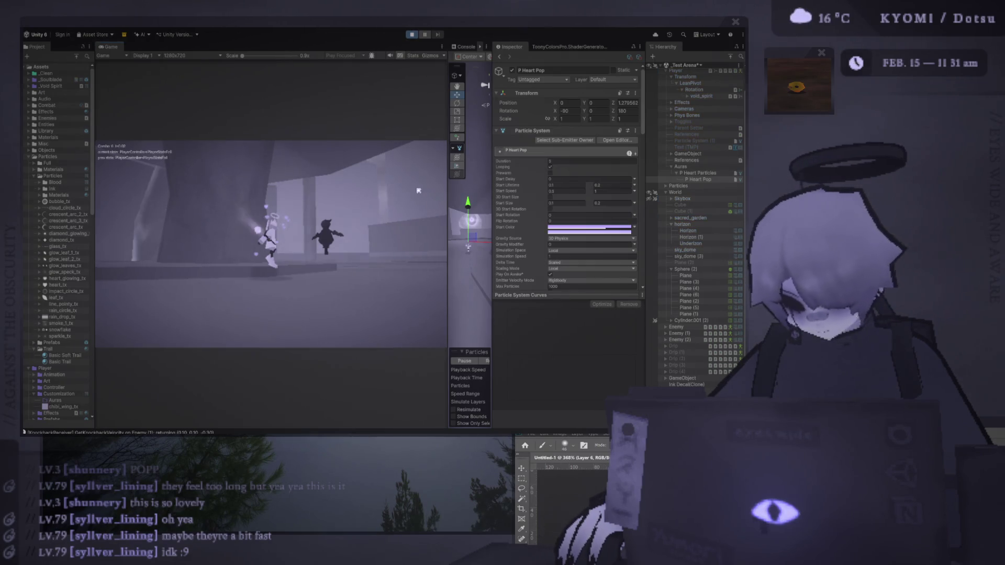
key("ctrl+p")
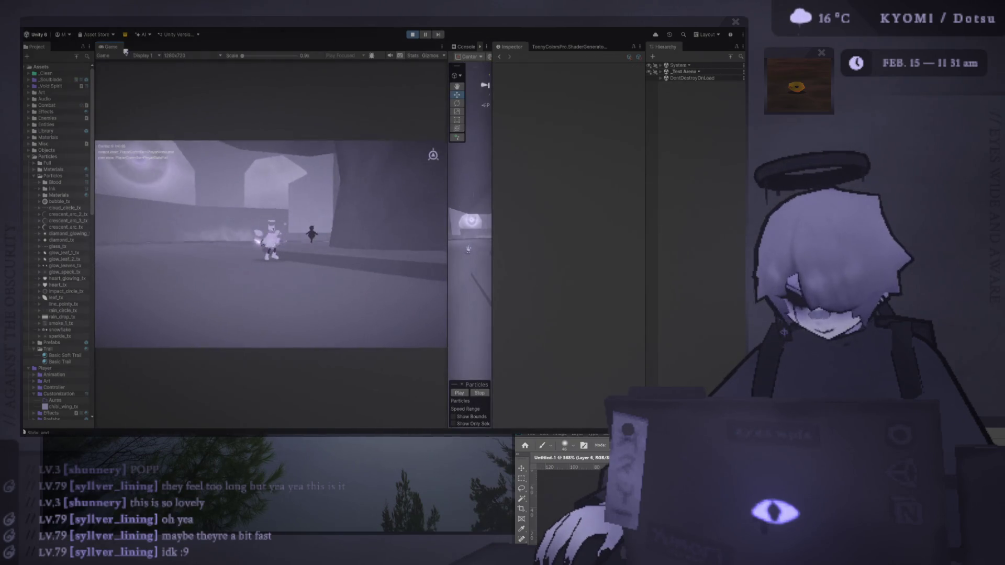
key("w")
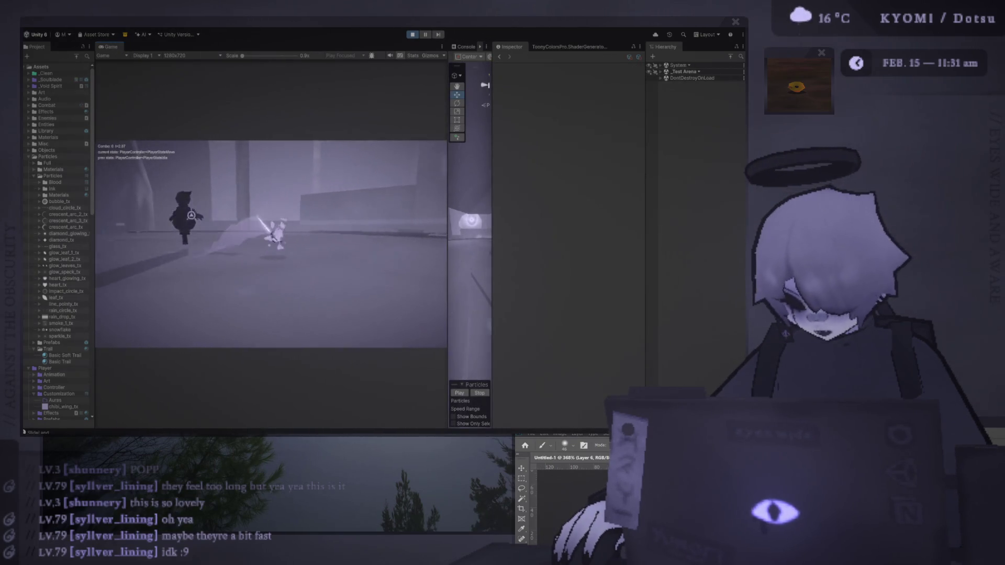
left_click_drag(449, 199, 475, 199)
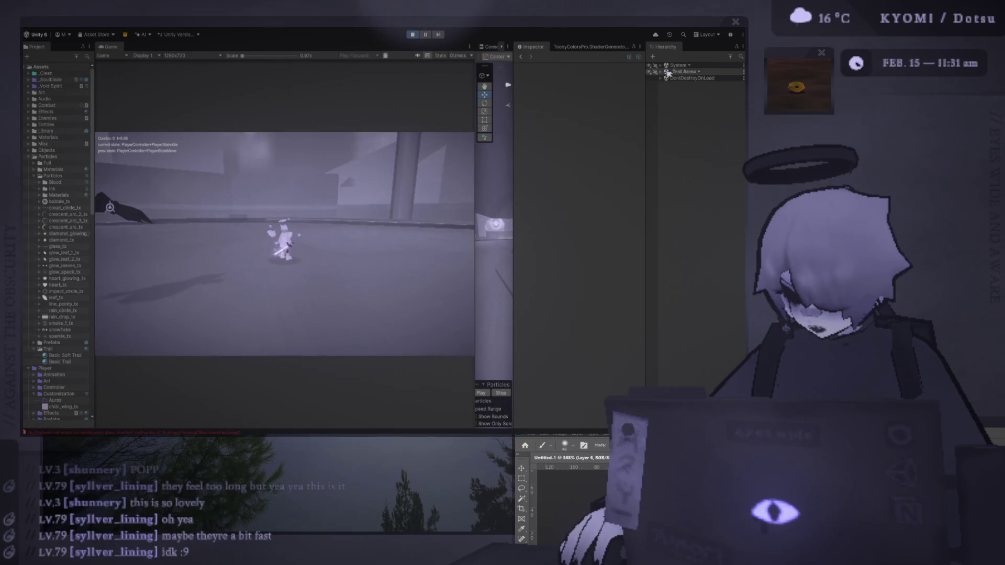
left_click_drag(475, 152, 160, 152)
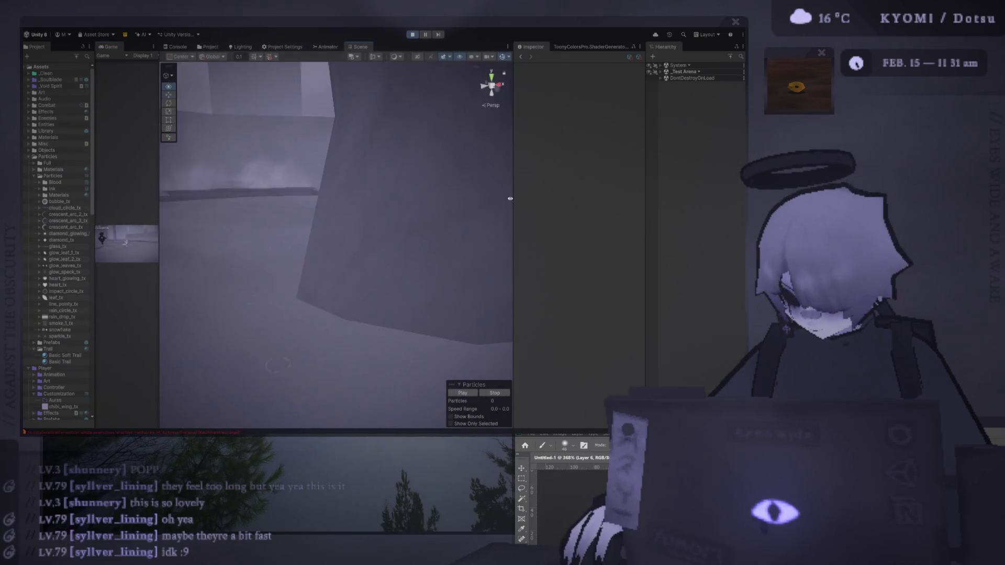
Frame the player in the Scene view, select P Heart Particles, and maximize the Game view.
left_click_drag(300, 249, 266, 259)
scroll(266, 259, "up", 5)
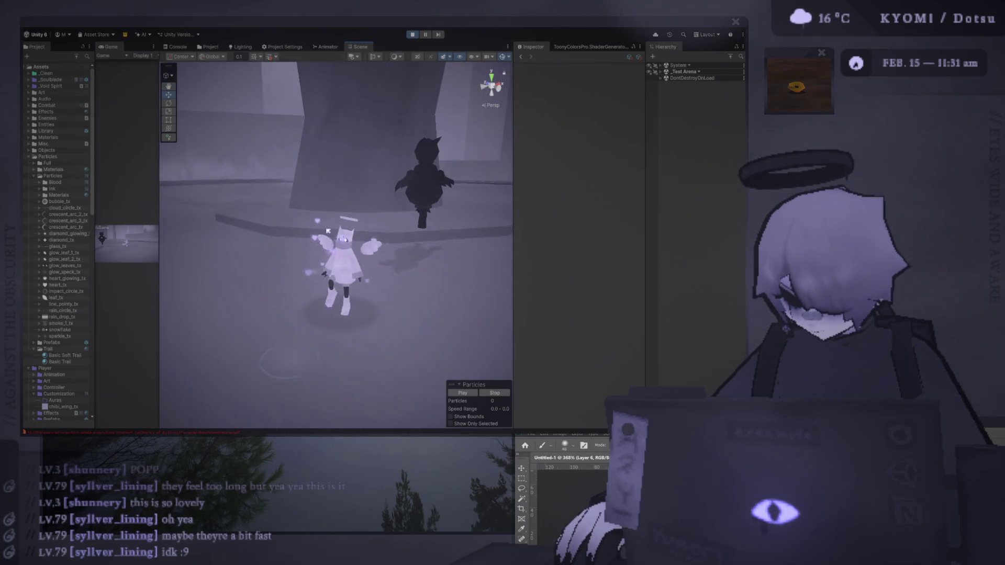
left_click(306, 189)
scroll(576, 210, "down", 3)
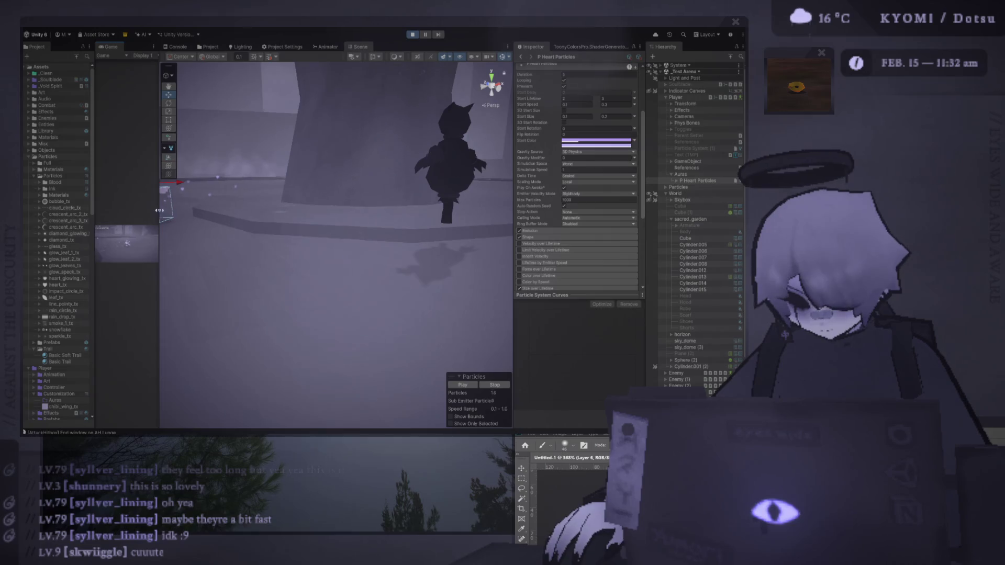
left_click_drag(159, 210, 535, 210)
double_click(116, 48)
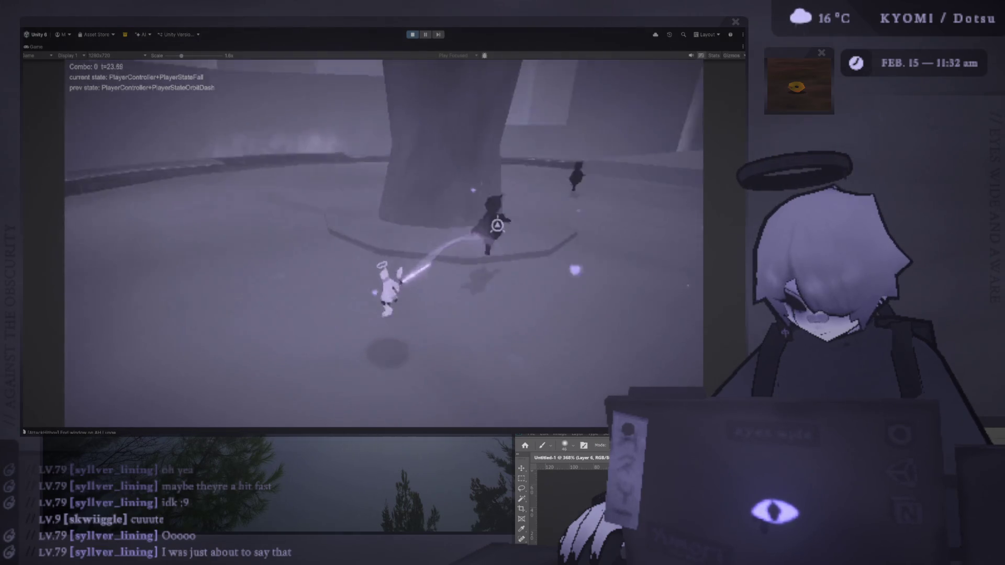
Pause, widen the Scene and Inspector panels, raise Start Size's maximum to 0.5, and resume playtesting.
left_click(427, 35)
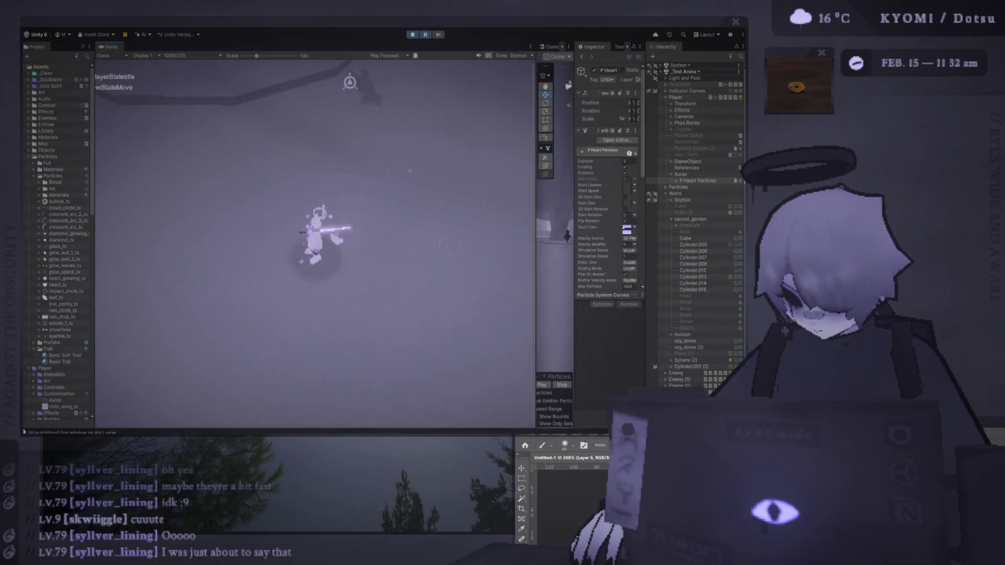
mouse_move(537, 183)
left_mouse_down()
mouse_move(467, 183)
mouse_move(417, 209)
left_mouse_up()
left_click_drag(572, 208, 505, 215)
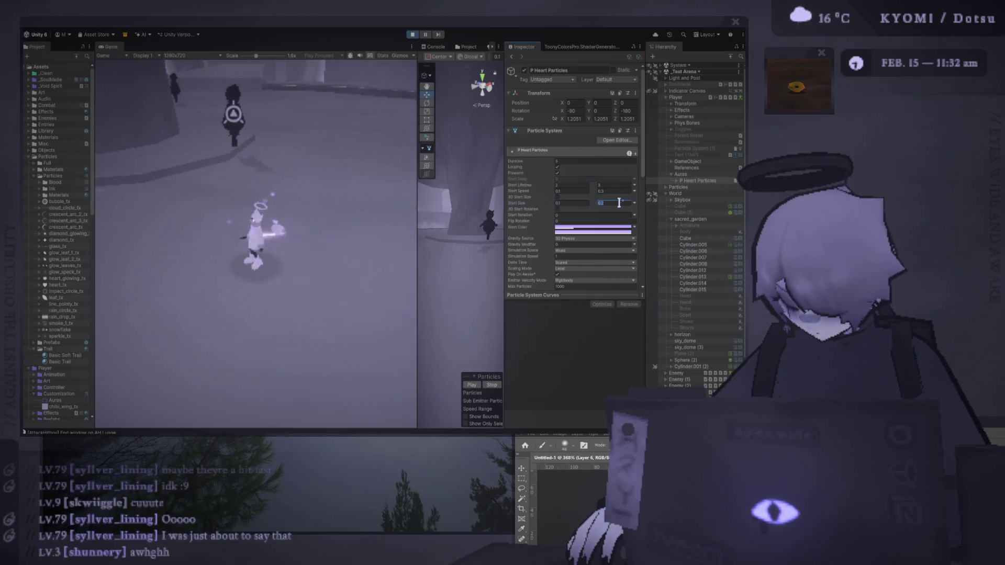
type("0.")
left_click(589, 202)
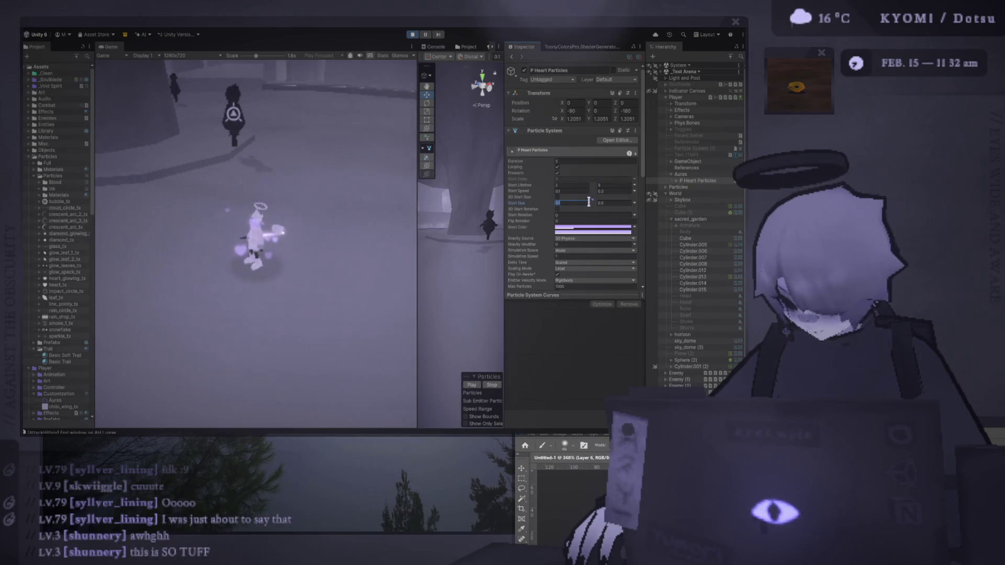
left_click(363, 269)
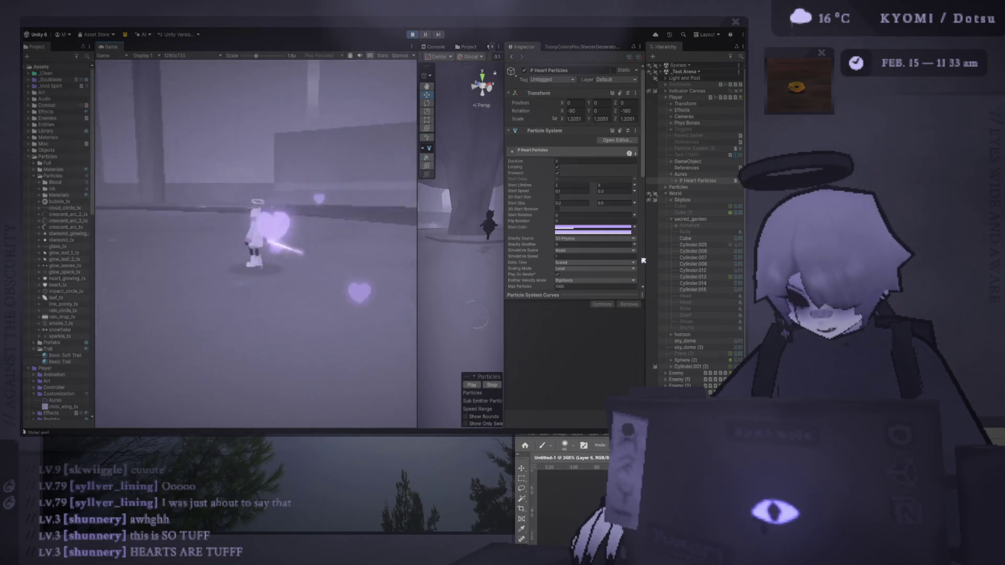
Expand the hearts' Emission module and set Rate over Distance to 0.4.
scroll(582, 239, "down", 5)
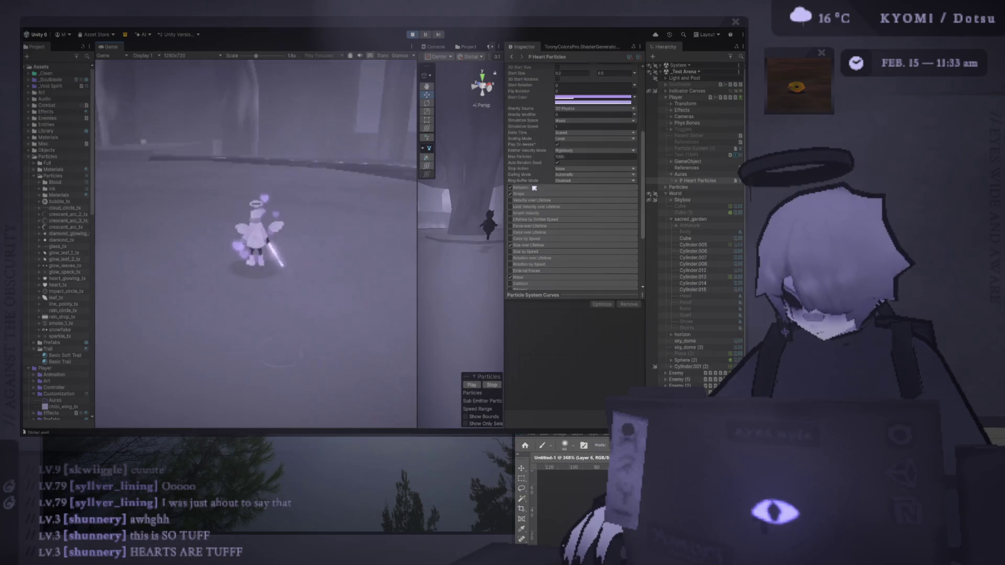
left_click(540, 189)
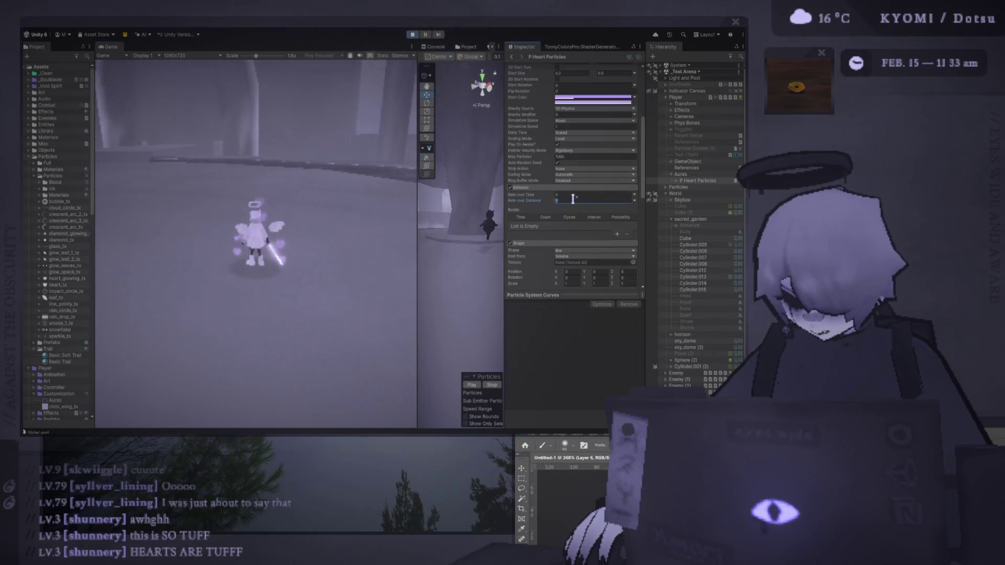
type("1")
key("Return")
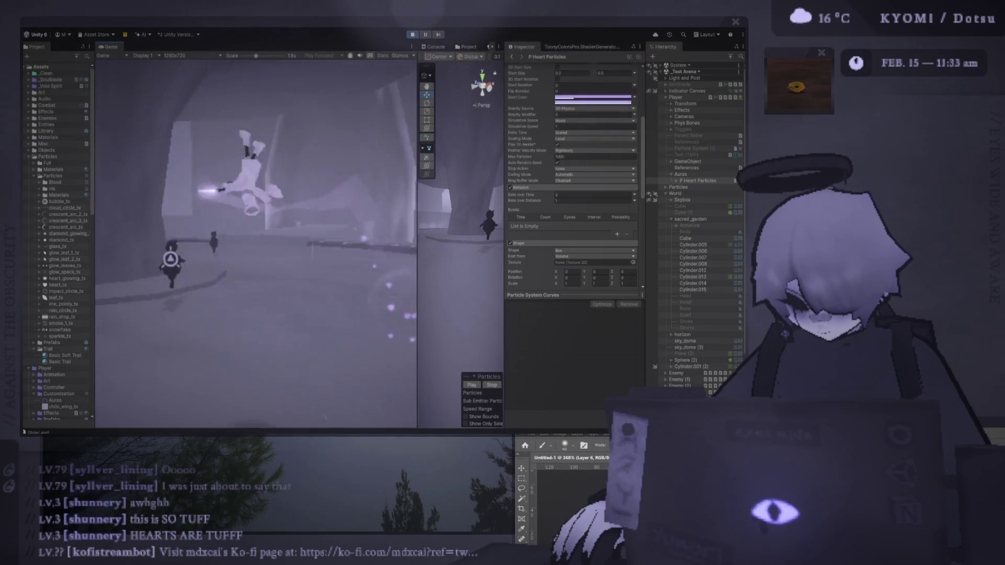
type("5")
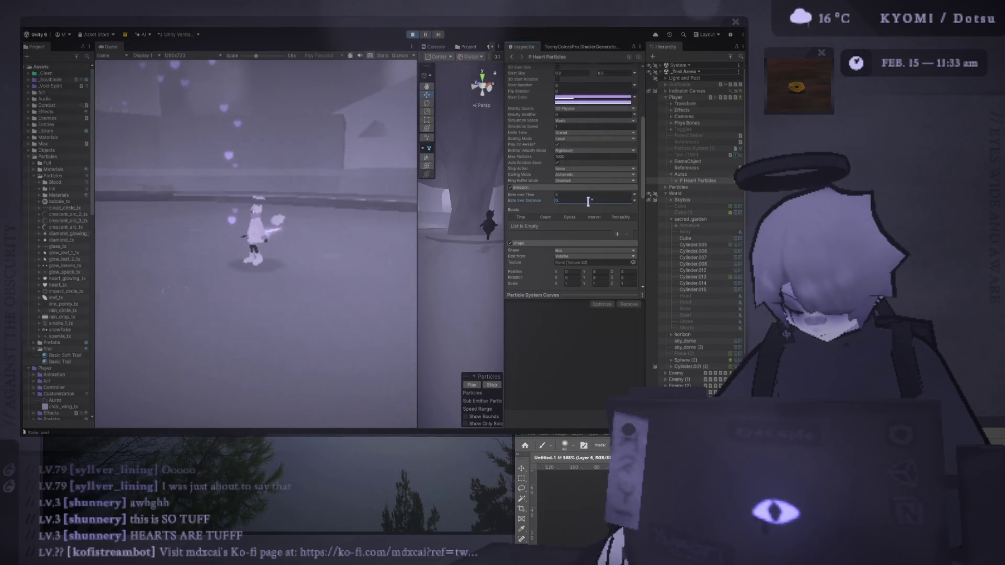
key("Return")
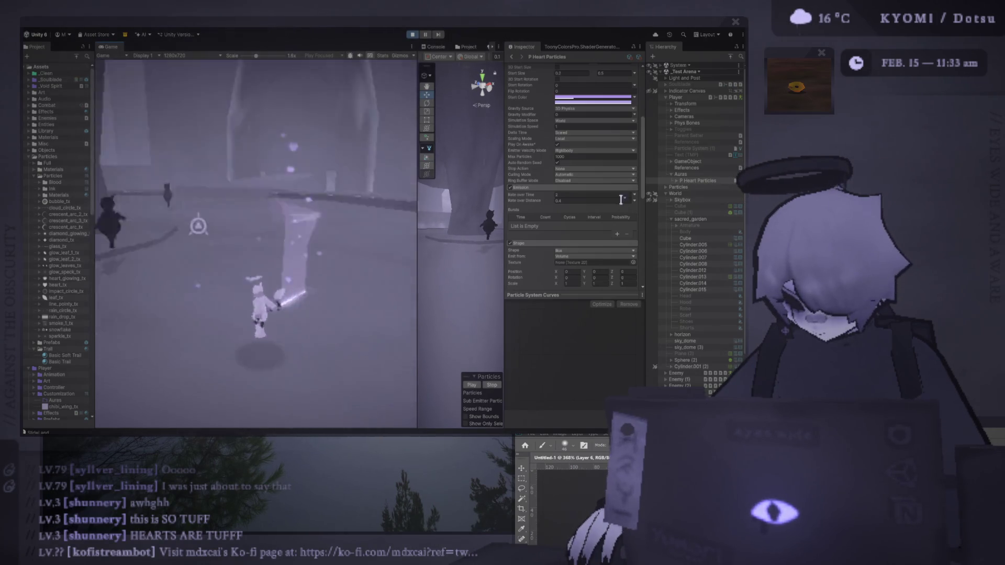
Set Rate over Time to 5 and maximize the Game view with Shift+Space.
left_click(600, 201)
type("5")
key("Return")
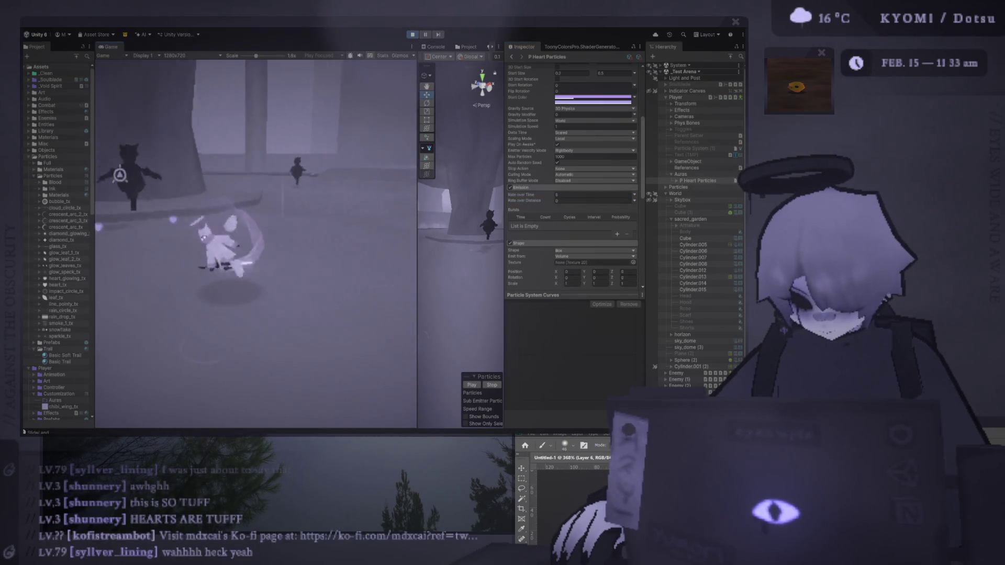
key("shift+space")
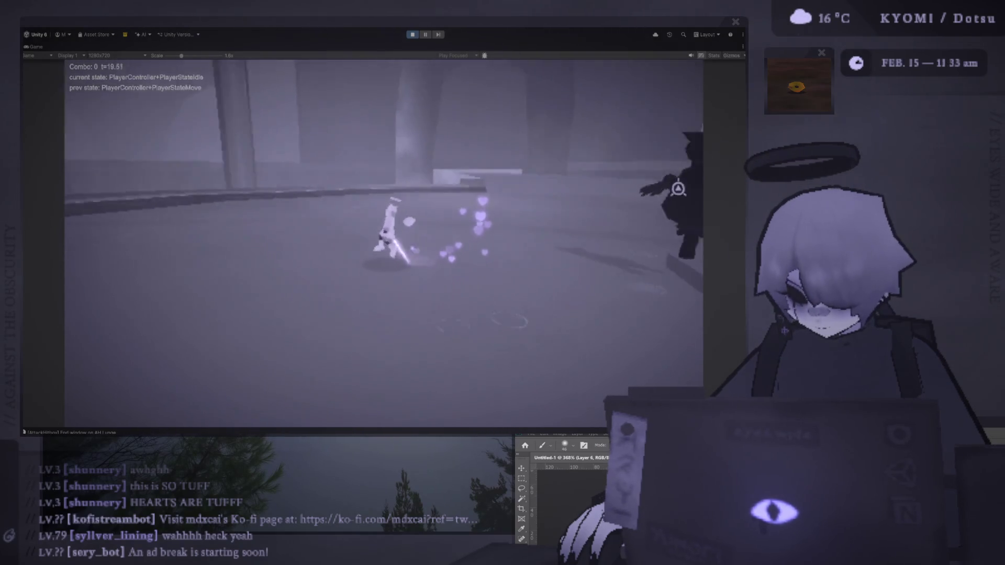
Pause the game, readjust the Game view and Inspector panel widths, then resume play.
left_click(429, 35)
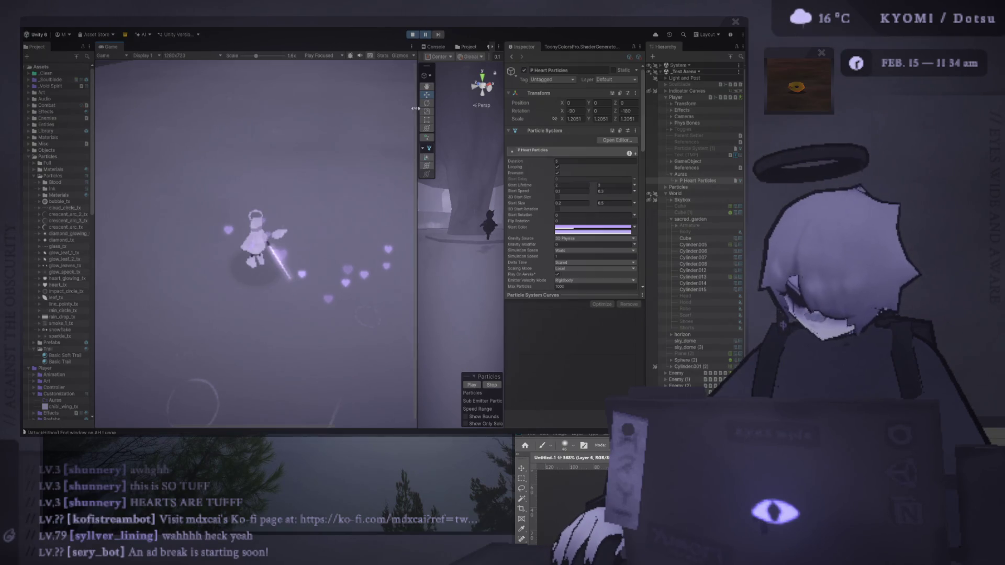
left_click_drag(415, 109, 369, 110)
left_click_drag(503, 149, 450, 149)
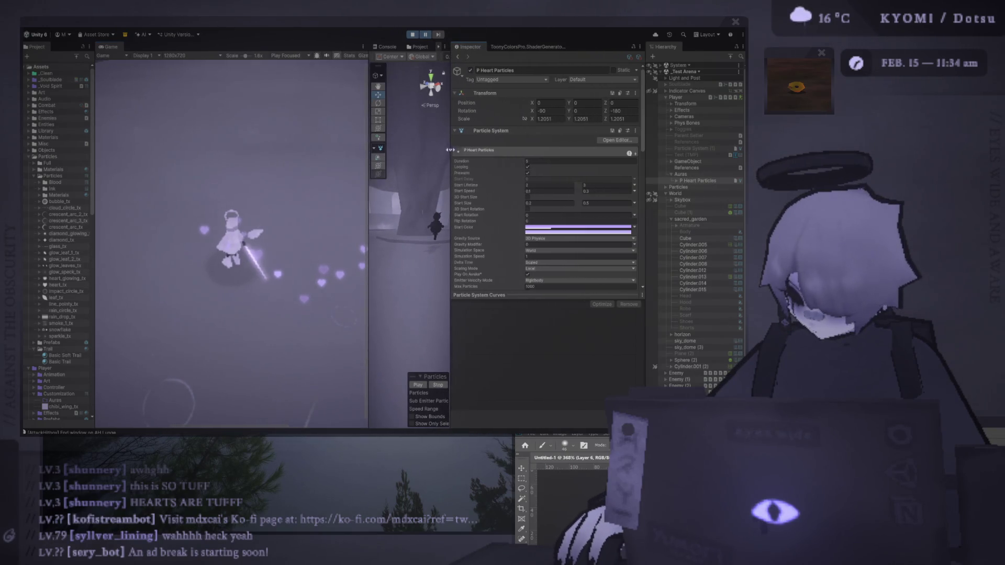
key("alt+Tab")
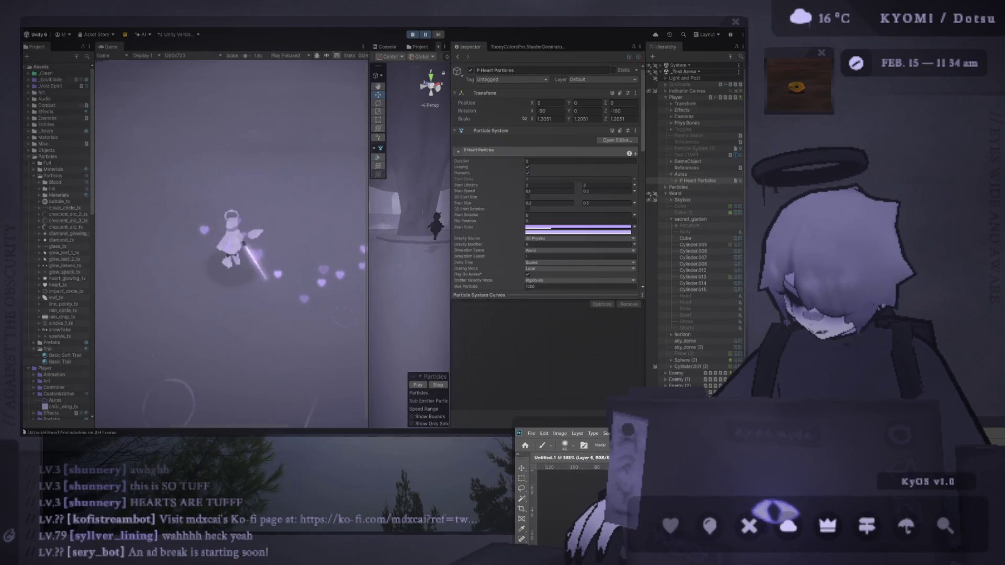
key("alt+Tab")
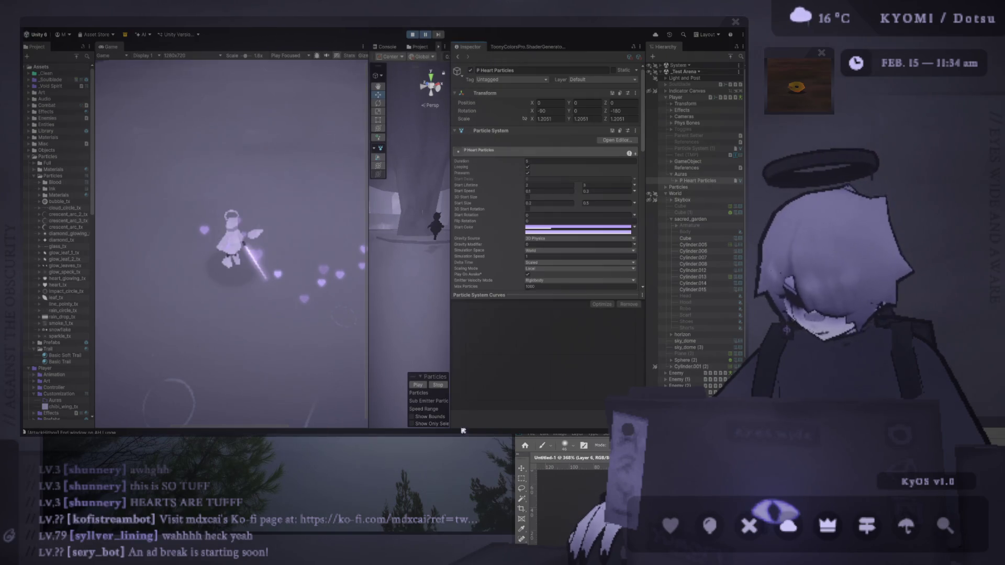
left_click_drag(369, 179, 410, 176)
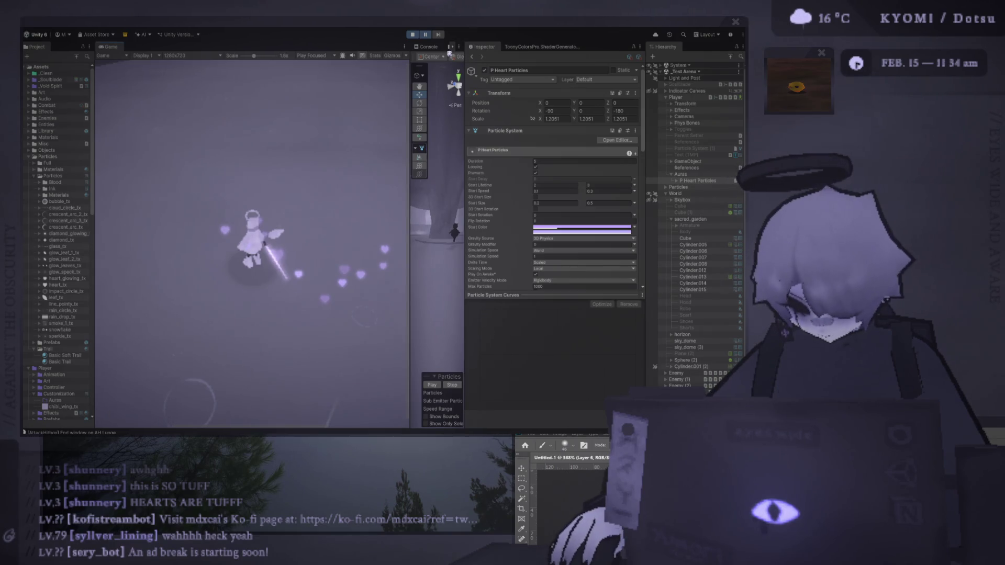
mouse_move(411, 99)
left_mouse_down()
mouse_move(421, 99)
mouse_move(400, 99)
left_mouse_up()
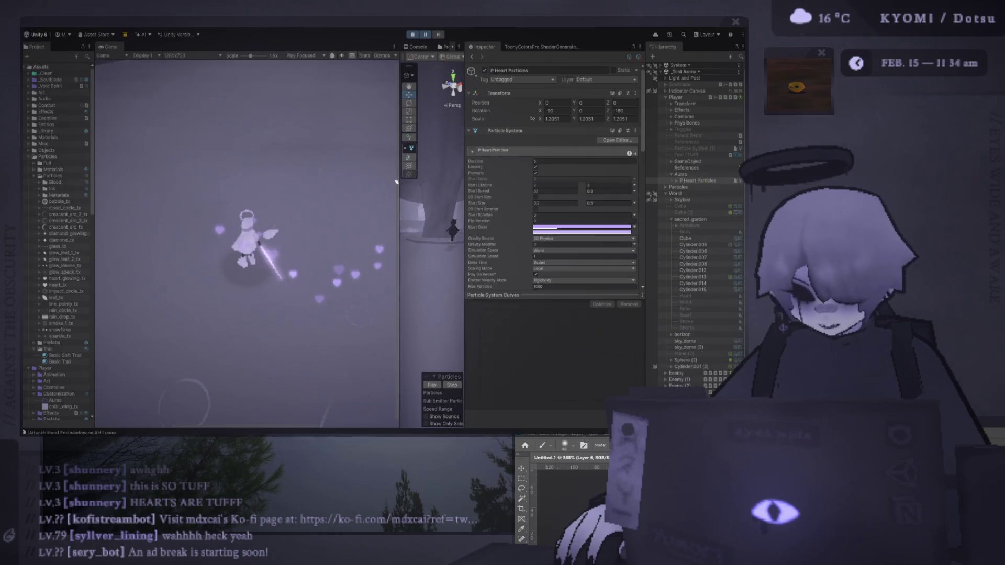
left_click(425, 35)
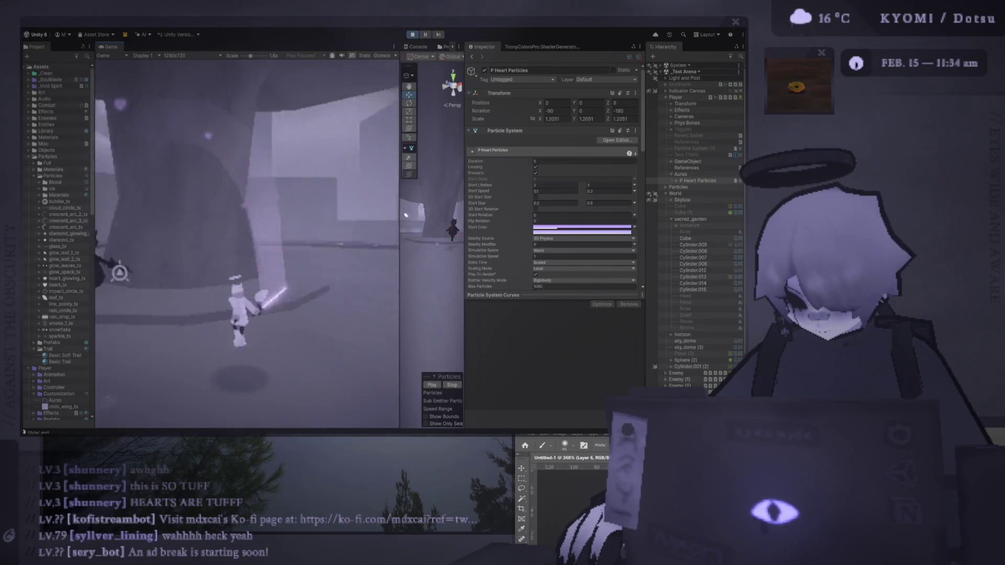
Expand P Heart Particles to reveal P Heart Pop, stop Play mode, and enlarge the Scene view.
left_click(678, 181)
scroll(572, 248, "down", 5)
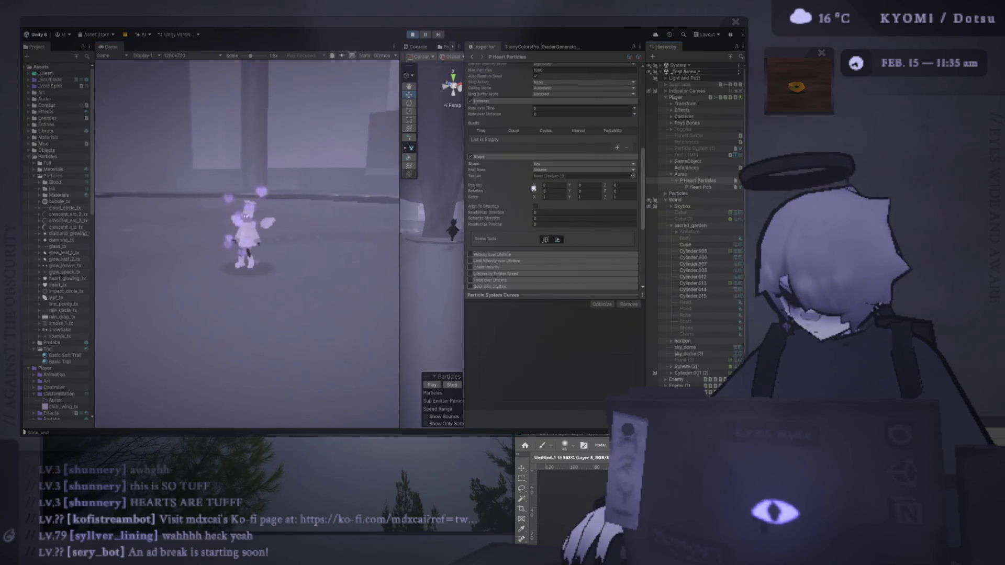
scroll(475, 184, "down", 2)
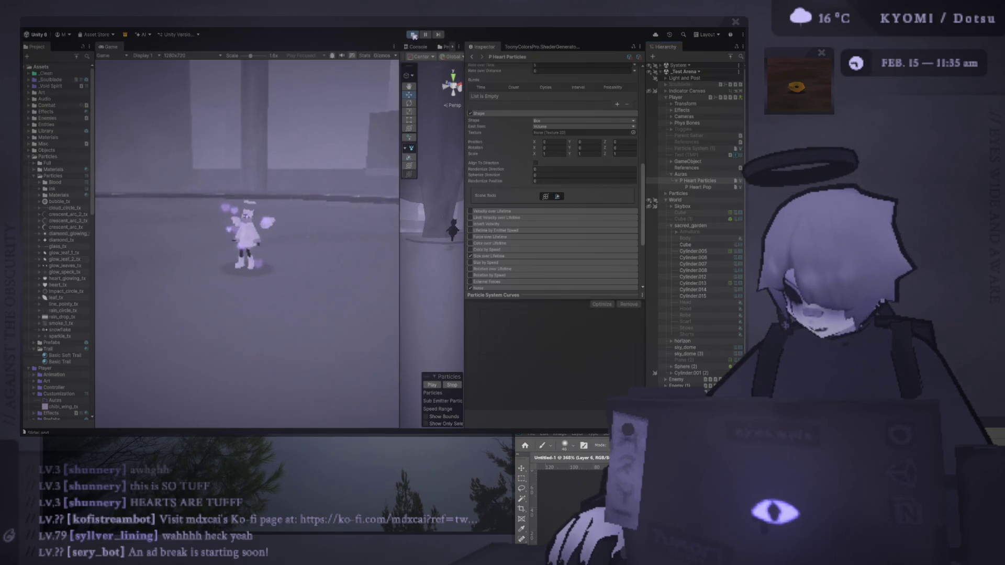
left_click(413, 36)
left_click_drag(400, 221, 97, 220)
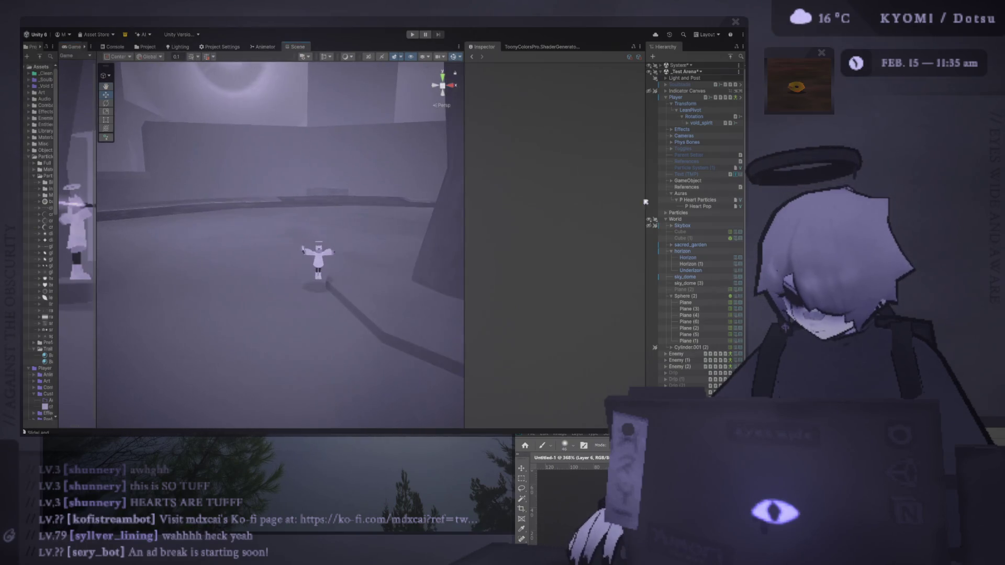
Select P Heart Particles and set its Start Size range to 0.2–0.5.
double_click(699, 200)
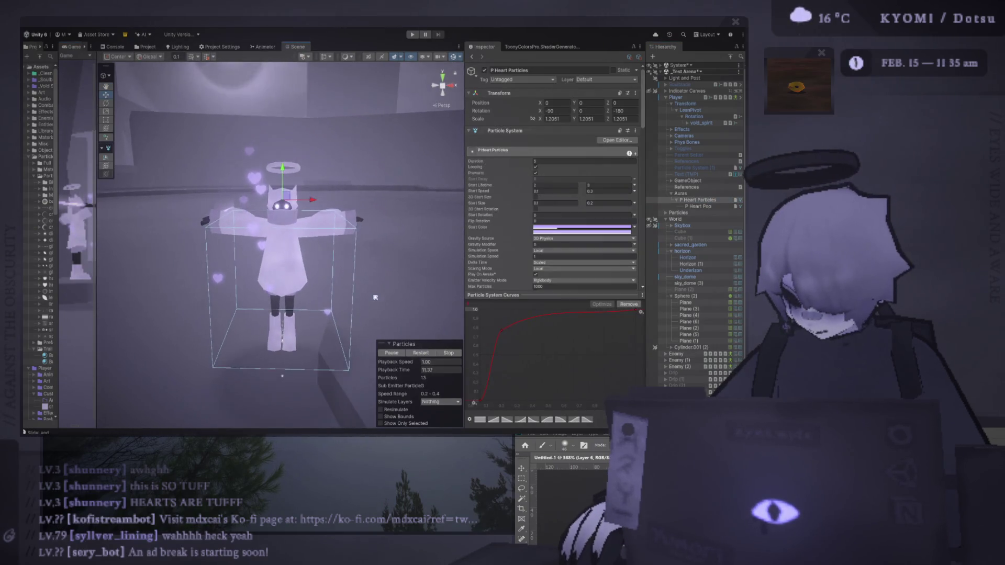
scroll(331, 244, "up", 2)
scroll(331, 245, "up", 1)
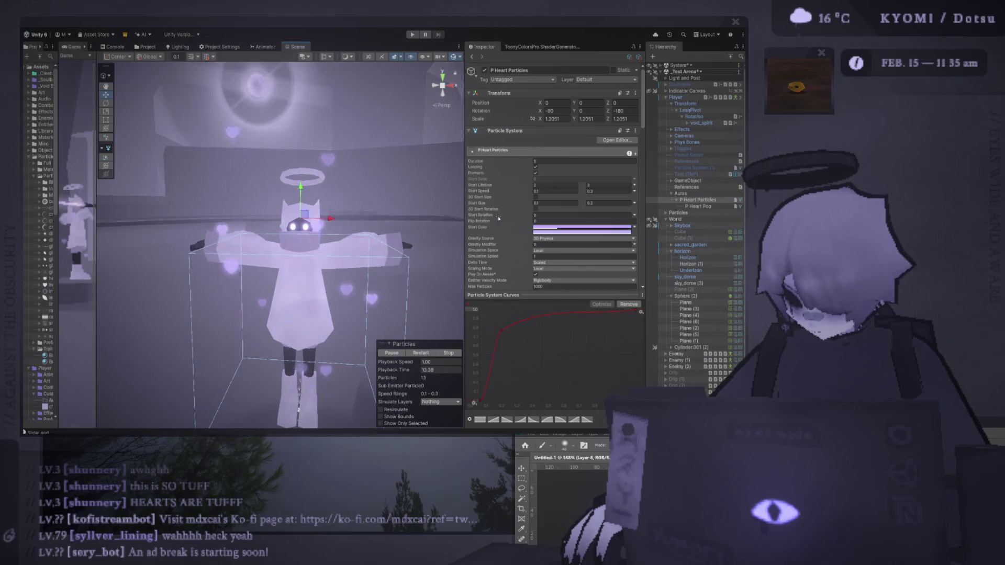
left_click(574, 191)
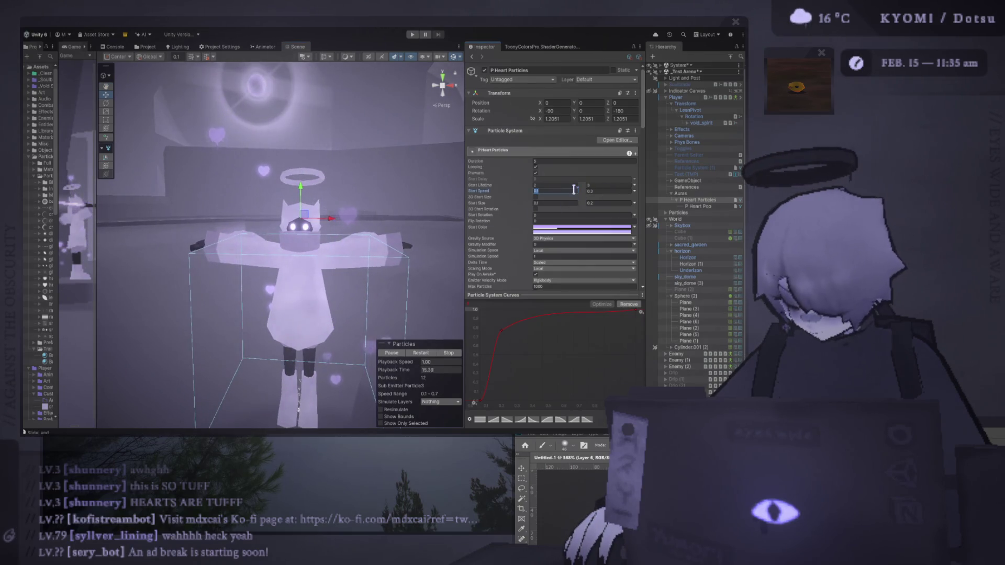
left_click(572, 204)
type("0.5")
left_click(619, 203)
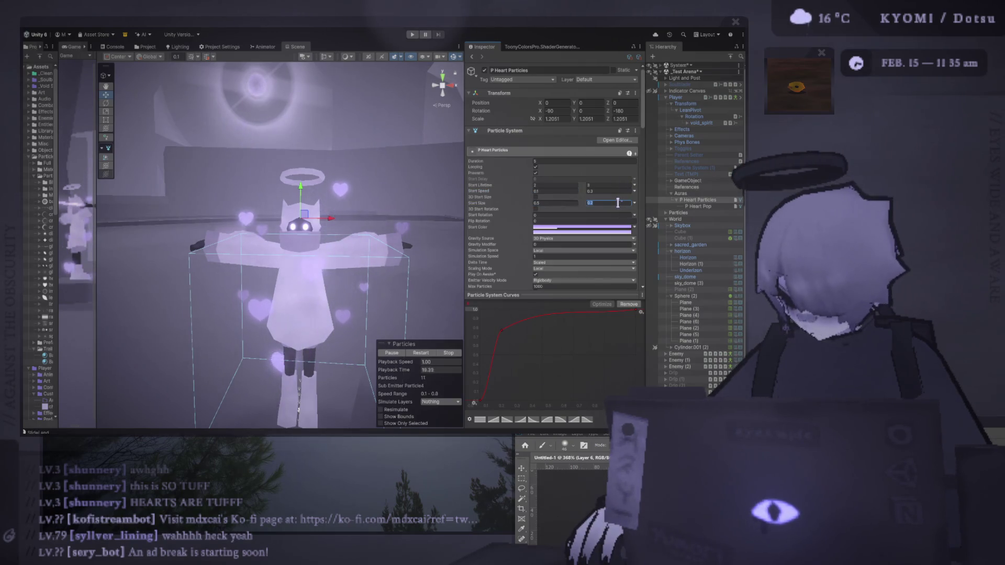
type("1")
key("Return")
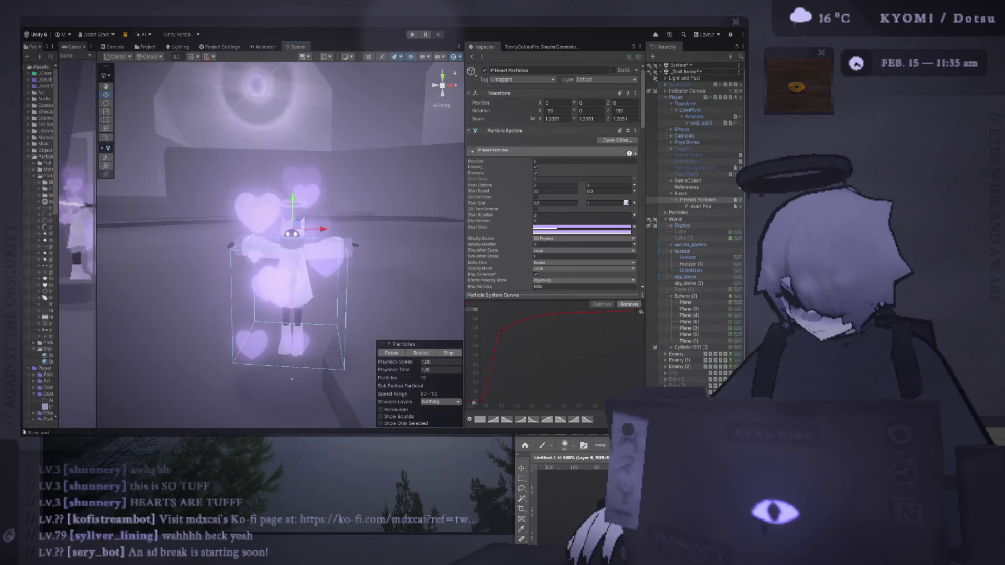
left_click(611, 202)
type(".5")
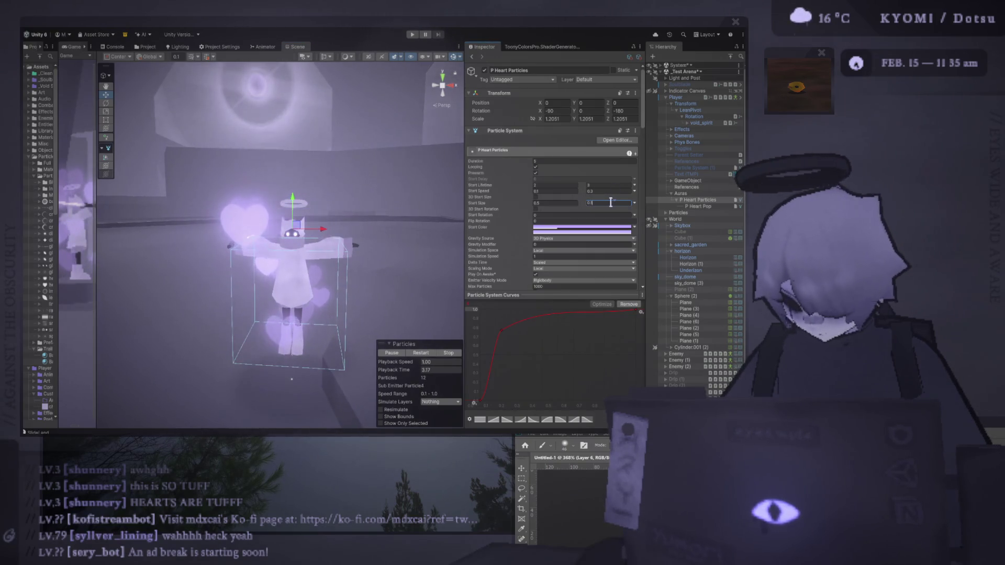
left_click(568, 203)
type("0.2")
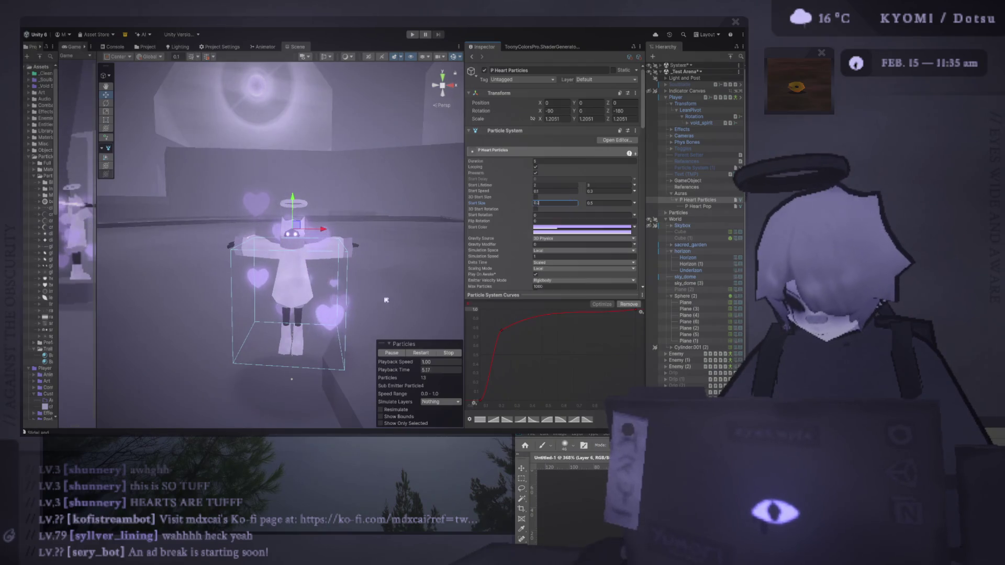
Restart the heart preview, widen the Game view, and scroll through the Inspector modules.
left_click(420, 353)
scroll(286, 298, "down", 5)
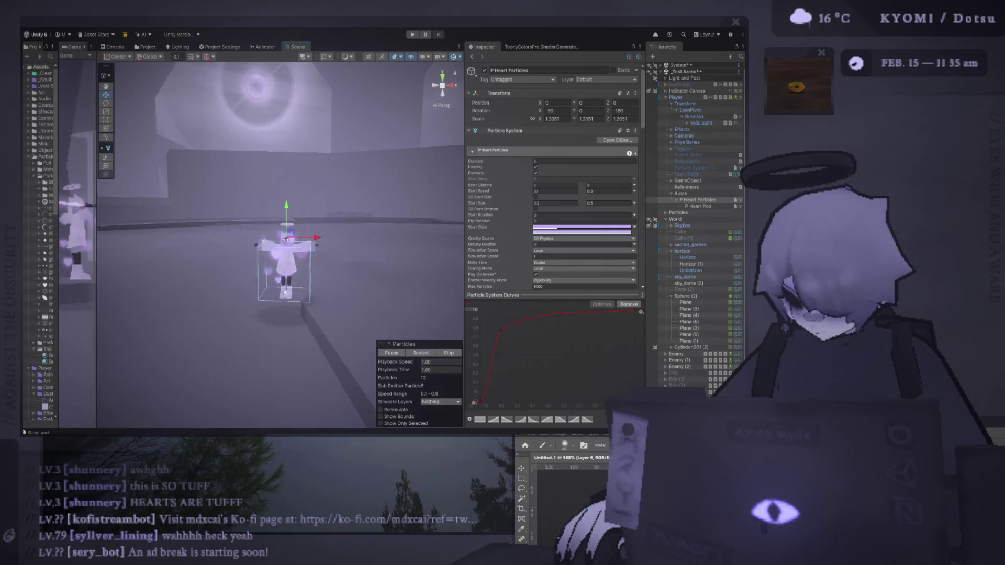
scroll(209, 262, "up", 2)
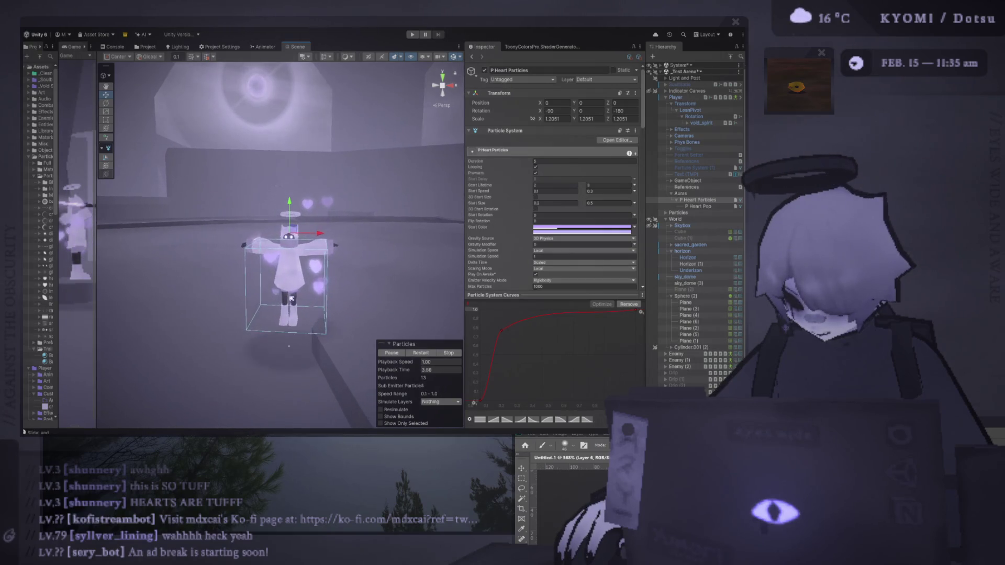
mouse_move(96, 200)
left_mouse_down()
mouse_move(212, 236)
mouse_move(193, 236)
left_mouse_up()
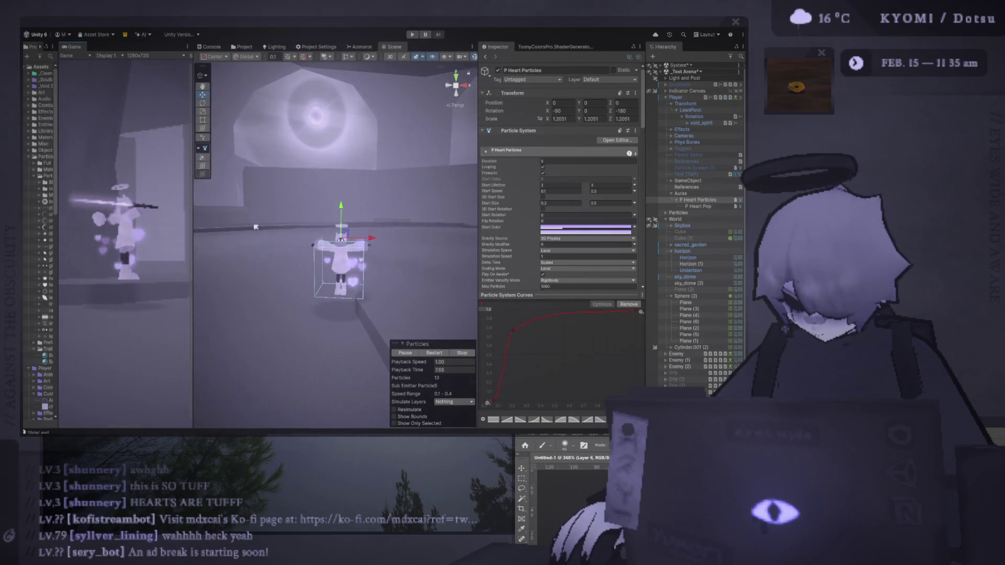
scroll(573, 241, "down", 8)
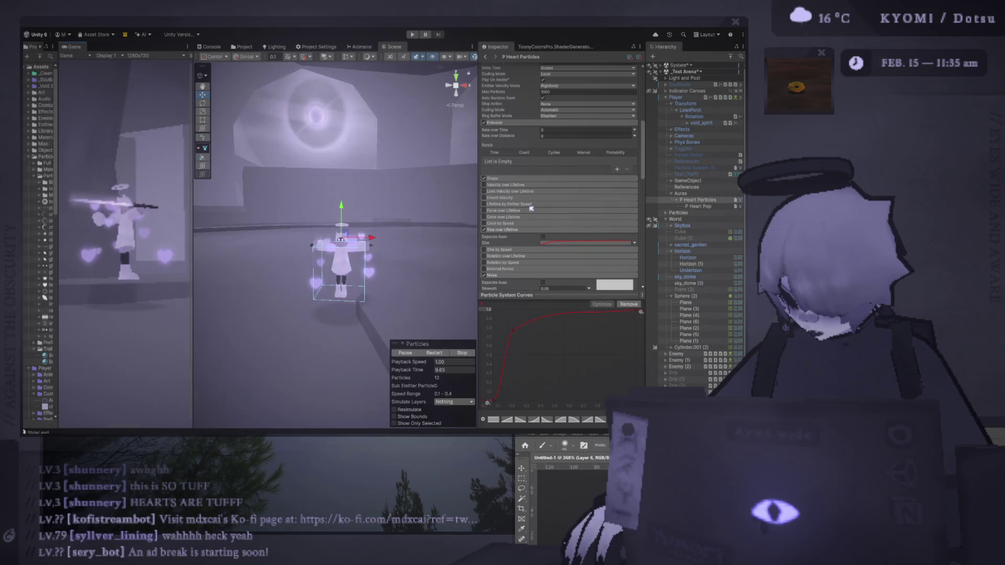
scroll(573, 245, "down", 2)
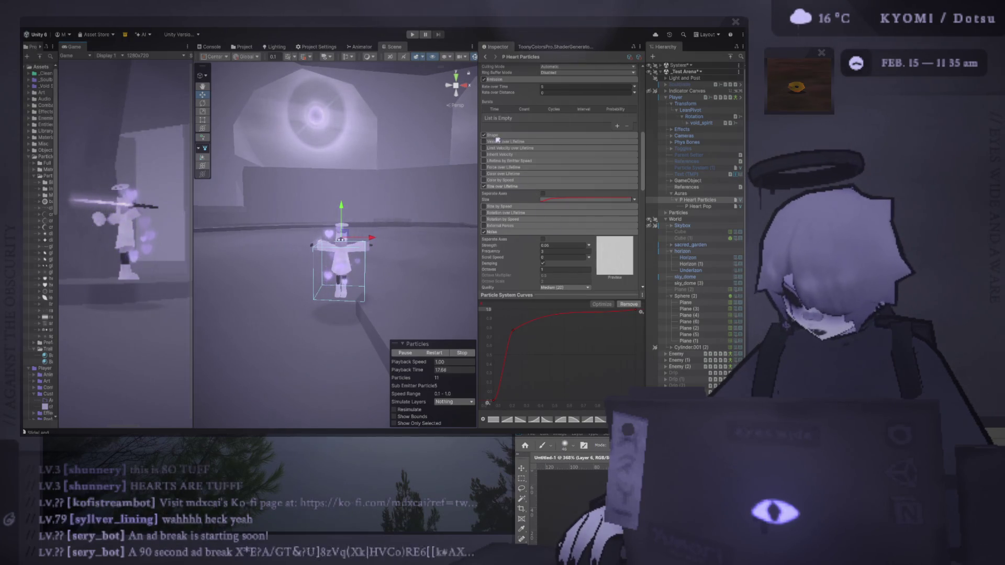
scroll(494, 234, "up", 3)
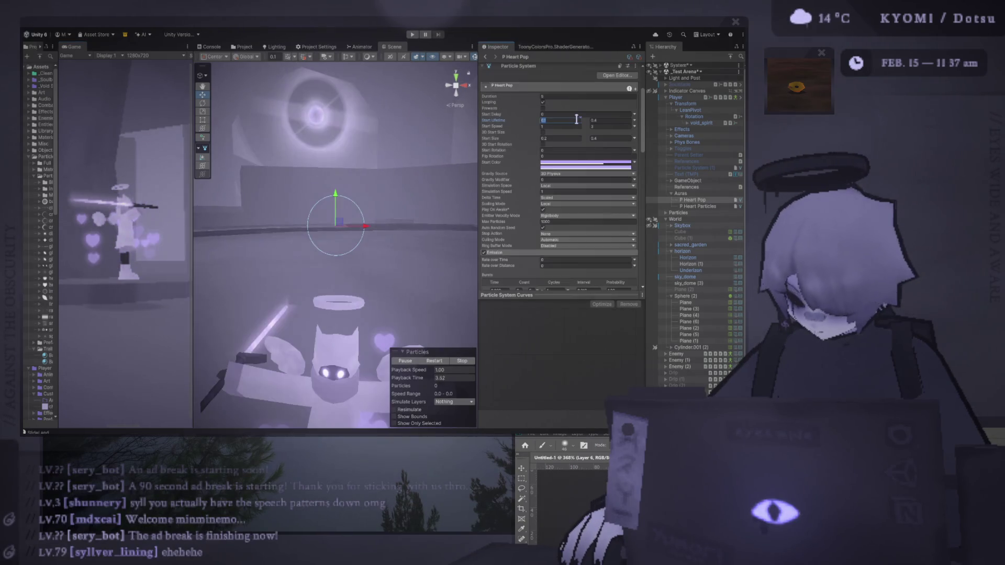
Set P Heart Pop's Start Speed minimum to 0.4 and replay the burst to preview it.
key("Tab")
key("Tab")
key("Tab")
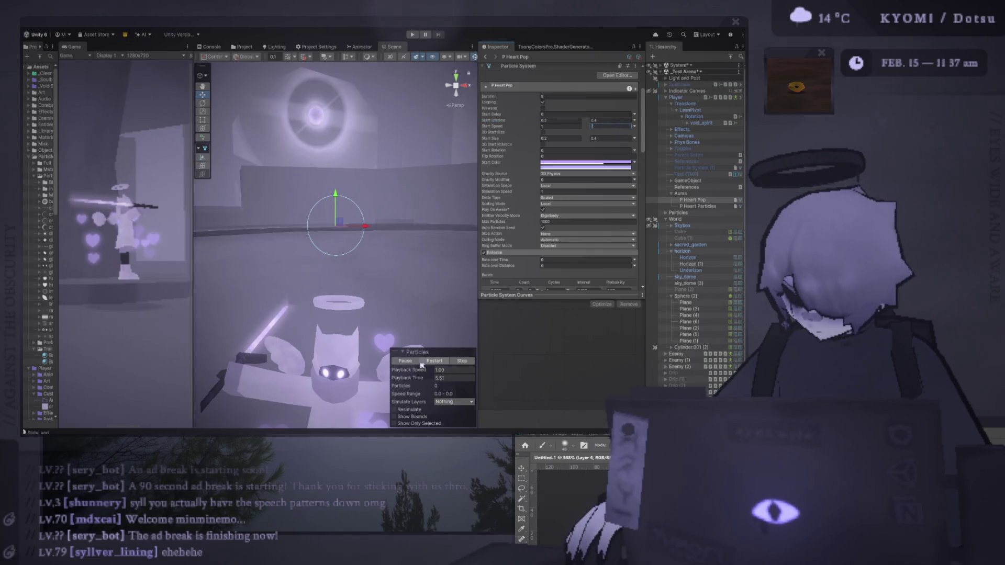
left_click(598, 127)
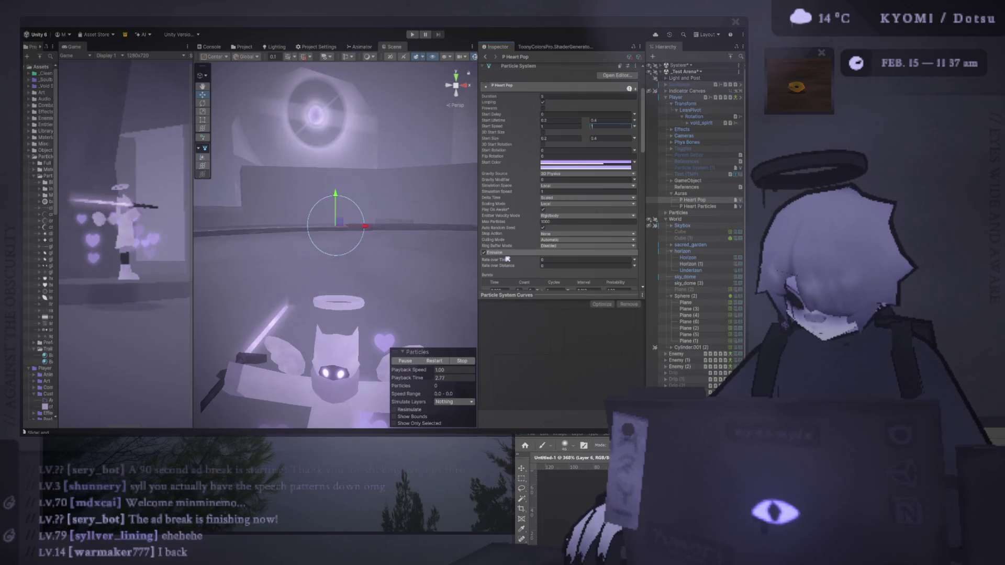
left_click(439, 361)
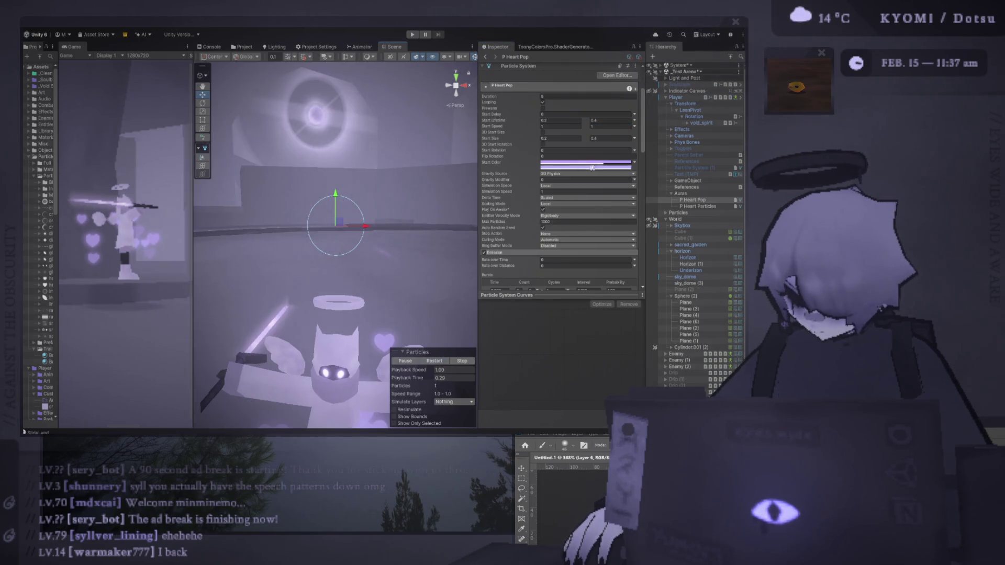
type("0.4")
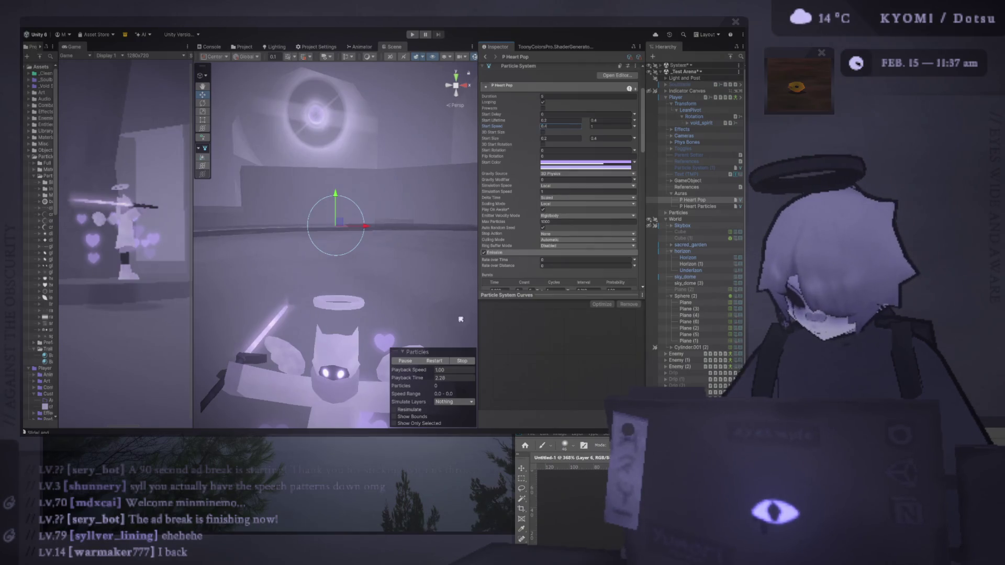
left_click(435, 362)
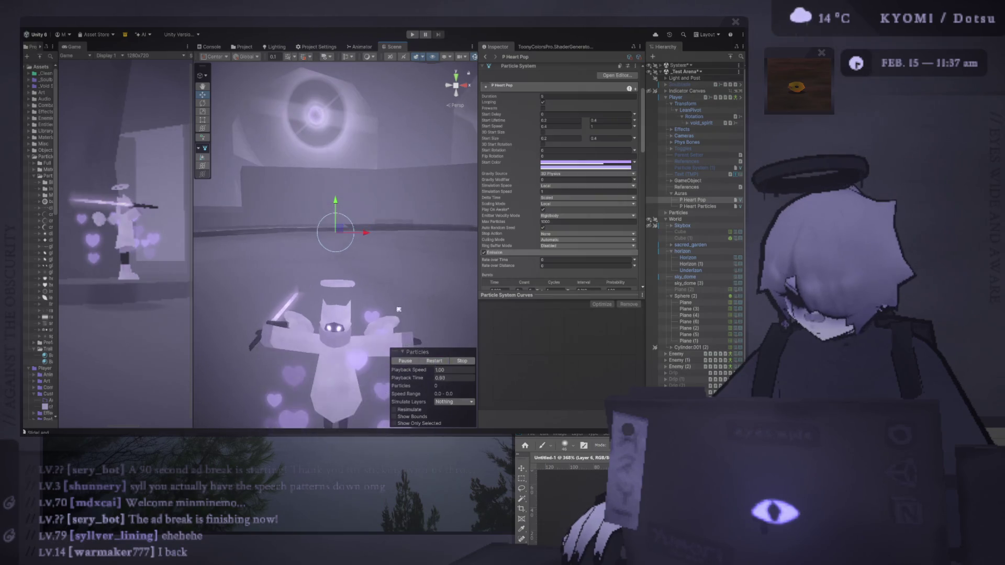
left_click(439, 363)
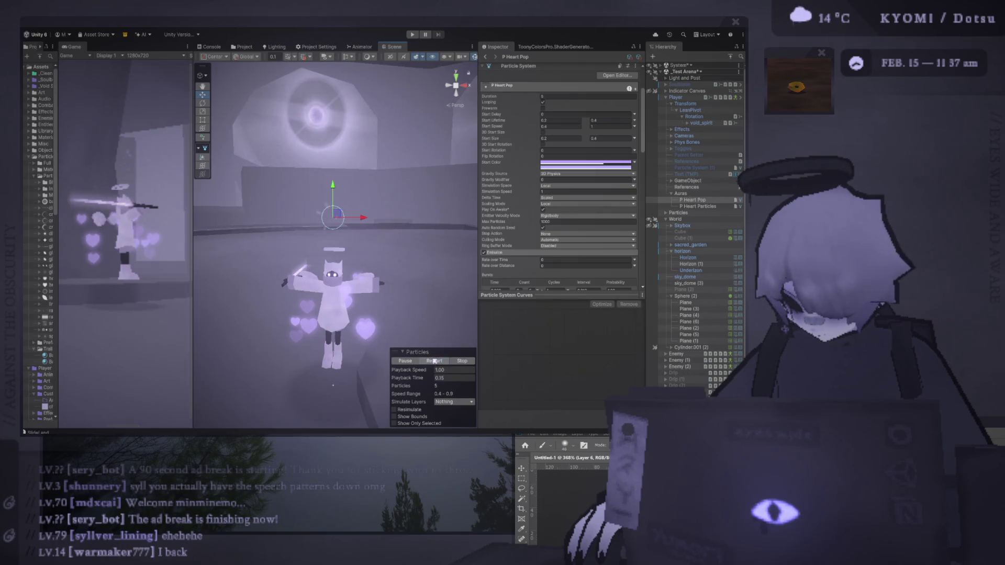
scroll(512, 228, "down", 3)
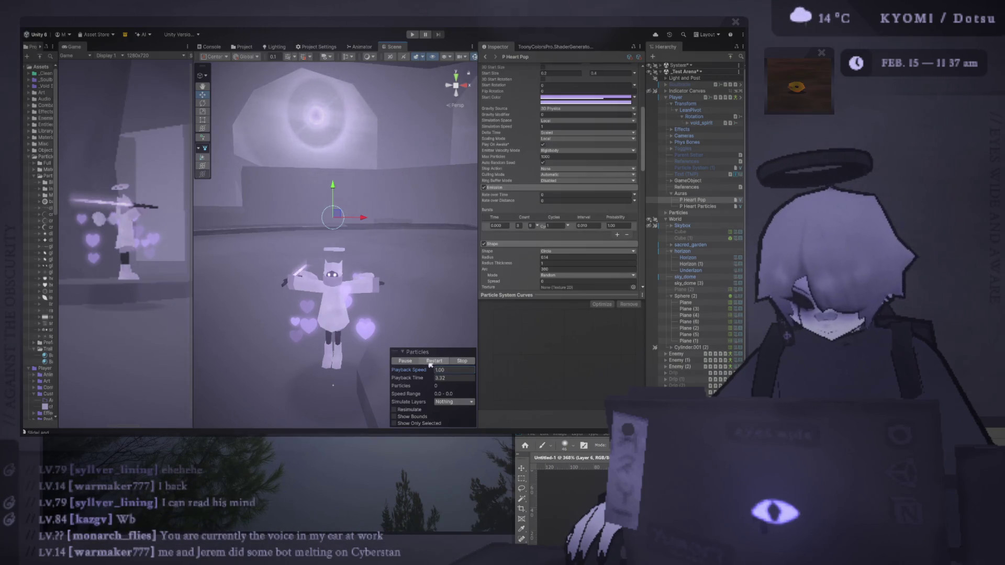
scroll(442, 343, "up", 5)
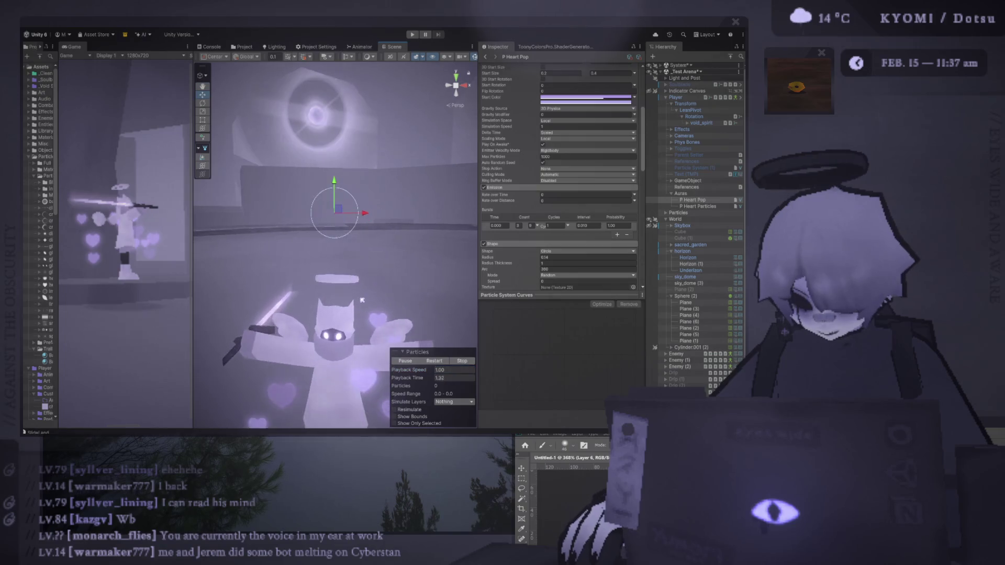
left_click(439, 361)
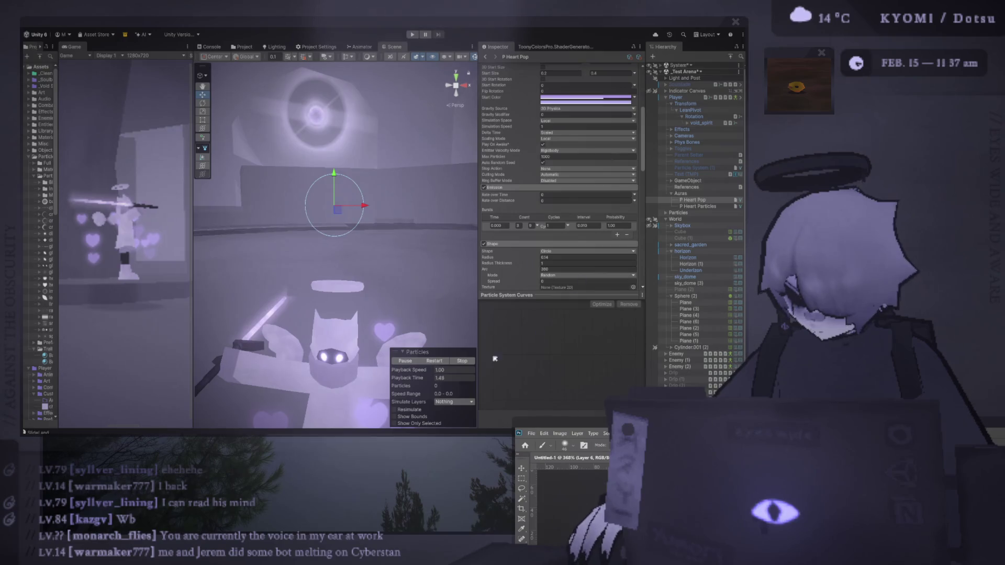
left_click(444, 362)
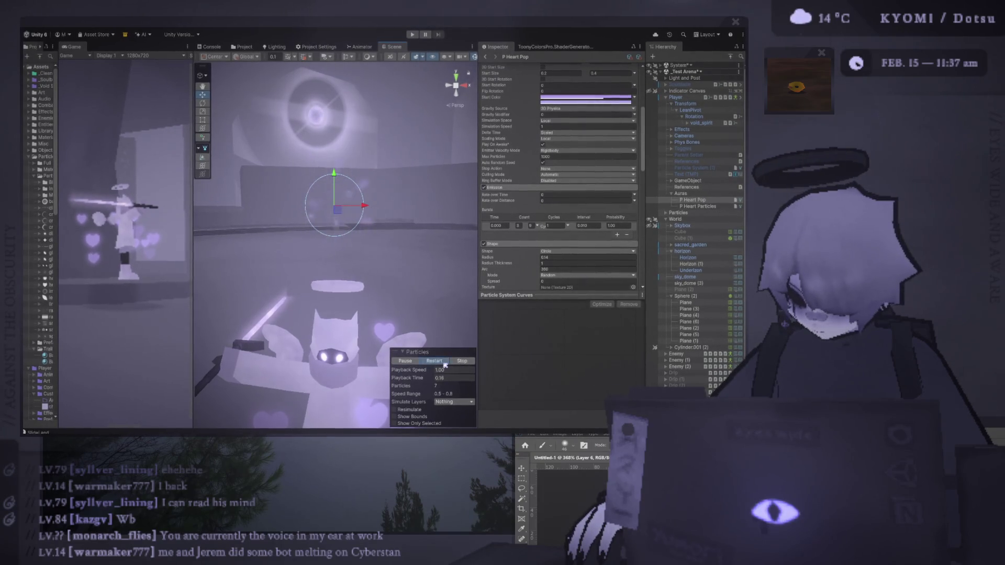
scroll(611, 181, "up", 5)
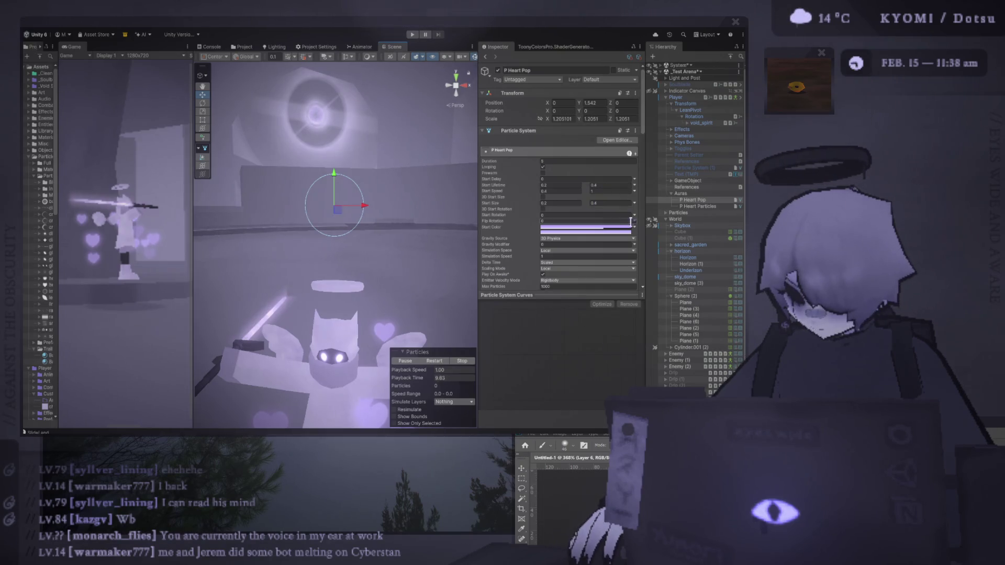
Lower P Heart Pop's Gravity Modifier from 3 to 1 and replay the burst.
scroll(586, 178, "down", 2)
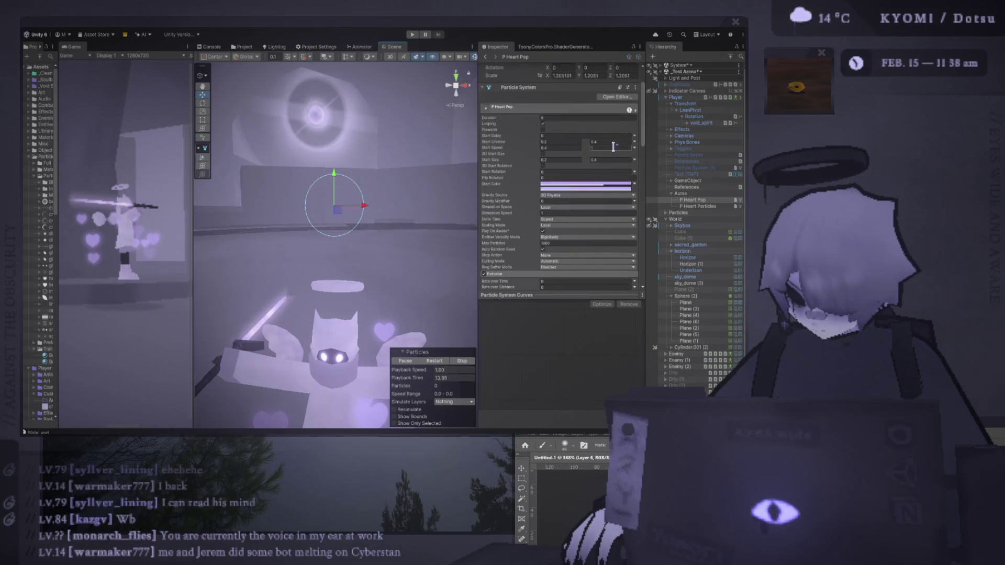
left_click(581, 201)
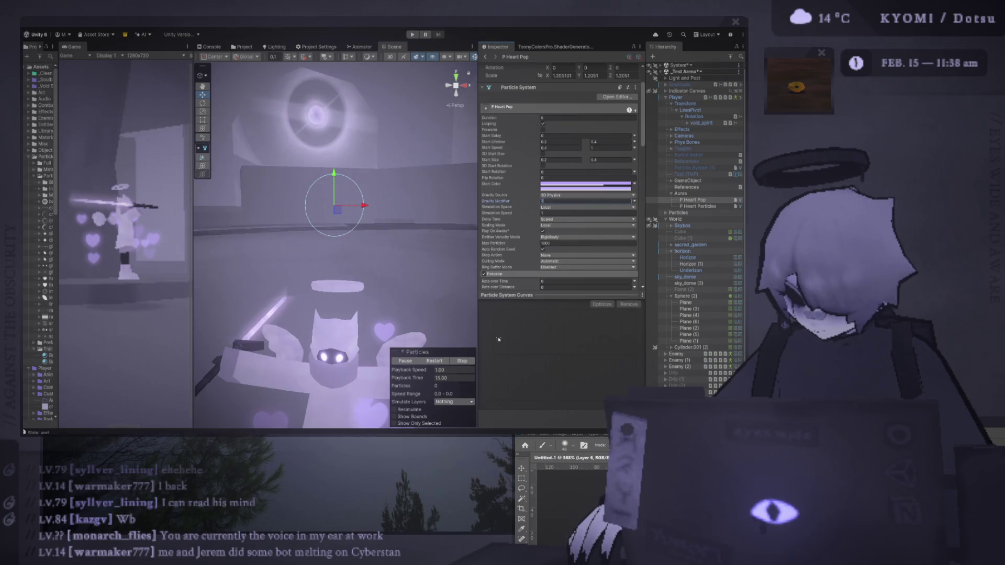
left_click(435, 361)
left_click(561, 201)
type("1")
left_click(439, 361)
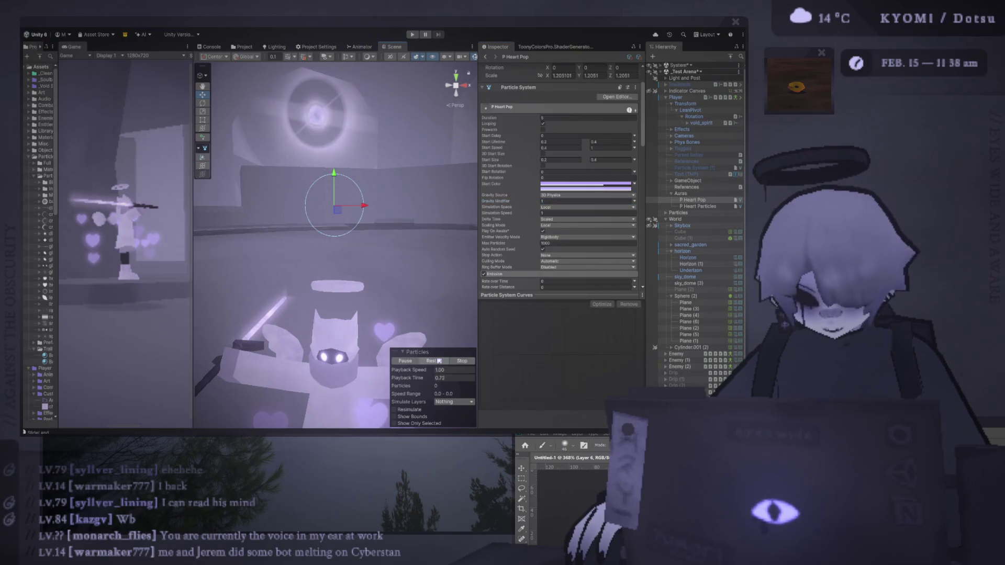
left_click(438, 360)
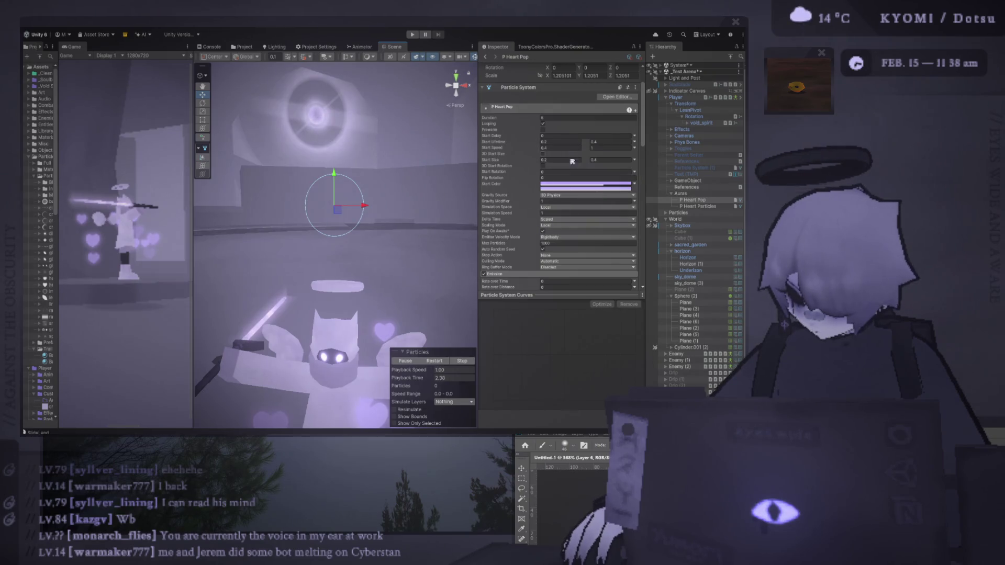
left_click(436, 370)
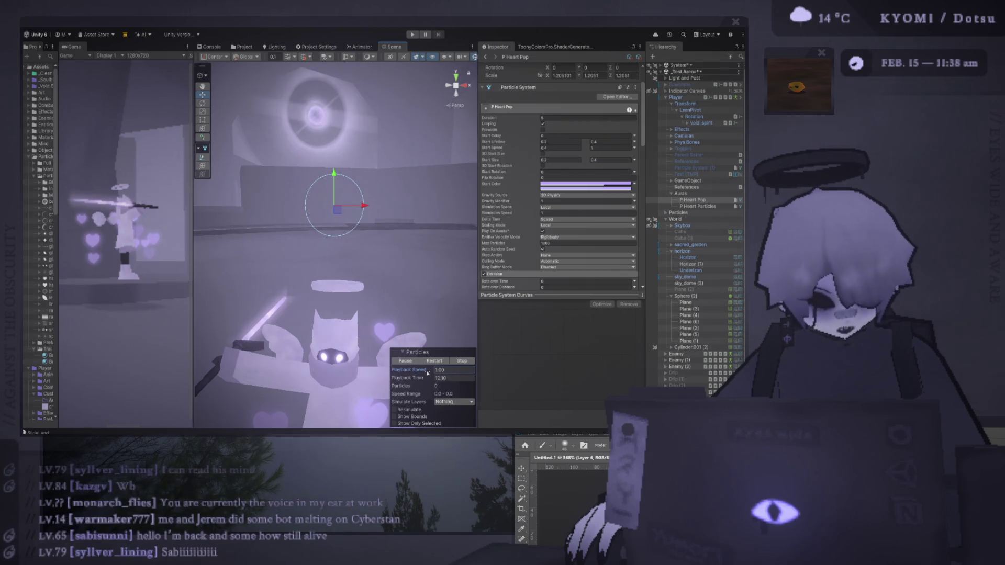
left_click(433, 360)
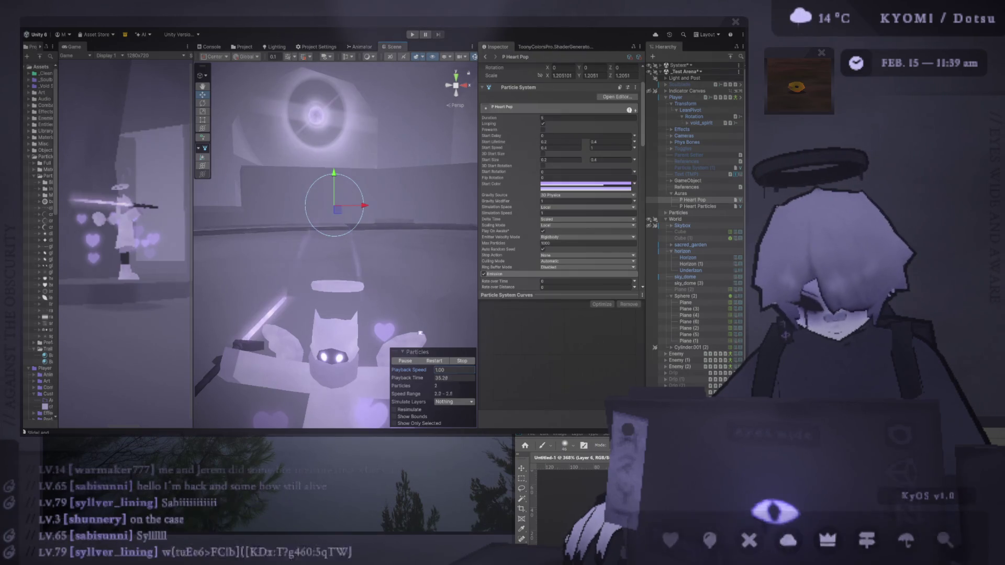
Replay the pop burst and inspect its Gravity Modifier and Shape radius.
left_click(438, 361)
left_click(555, 200)
left_click(434, 361)
left_click(433, 361)
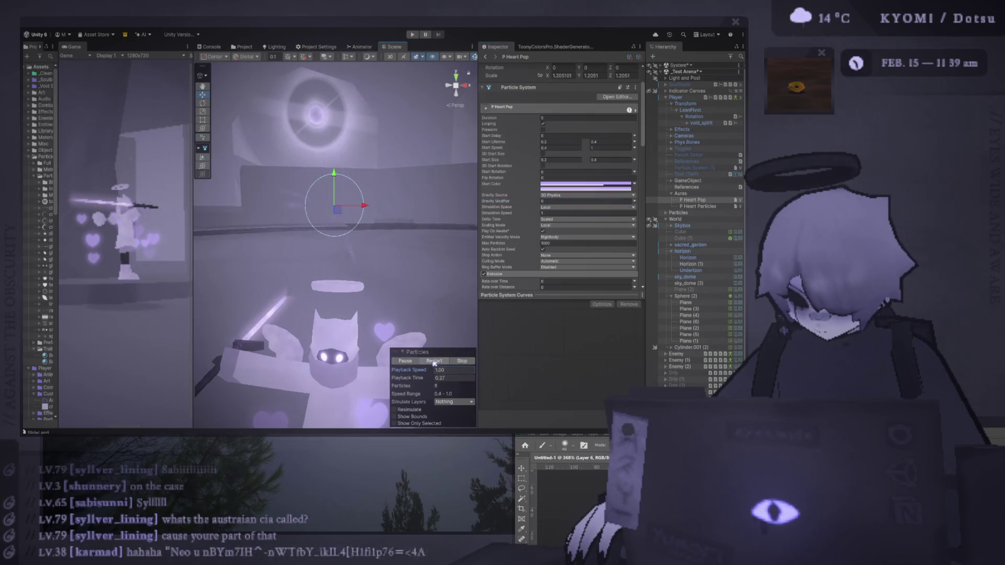
scroll(555, 241, "down", 3)
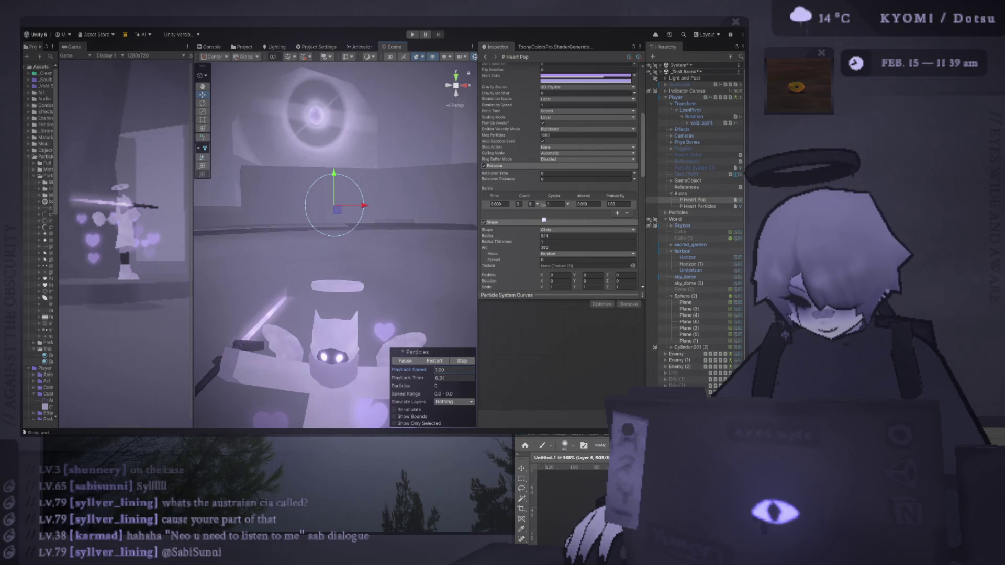
left_click(508, 237)
Set P Heart Pop's Gravity Modifier to 0 and replay the burst without falling hearts.
scroll(532, 244, "down", 5)
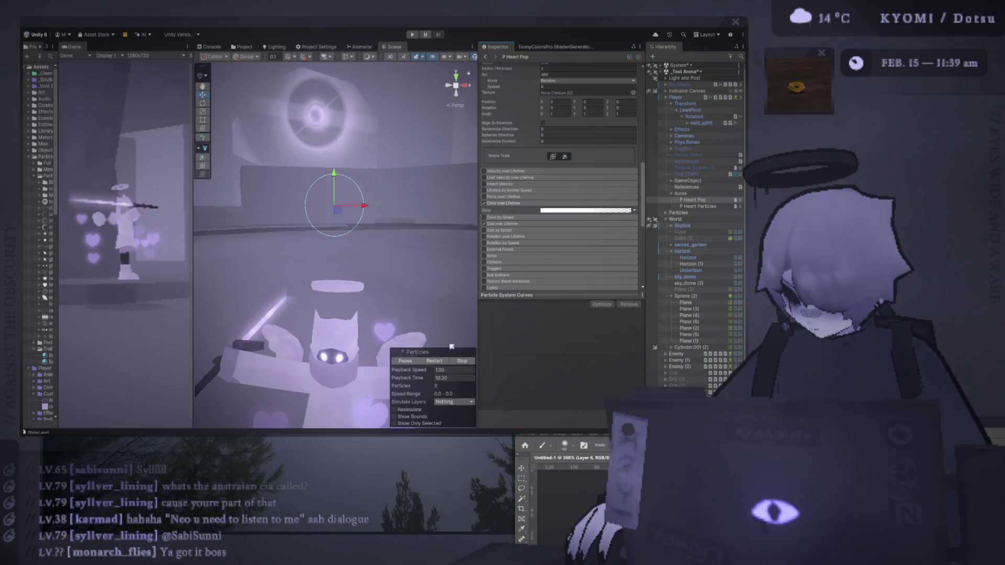
scroll(560, 167, "up", 3)
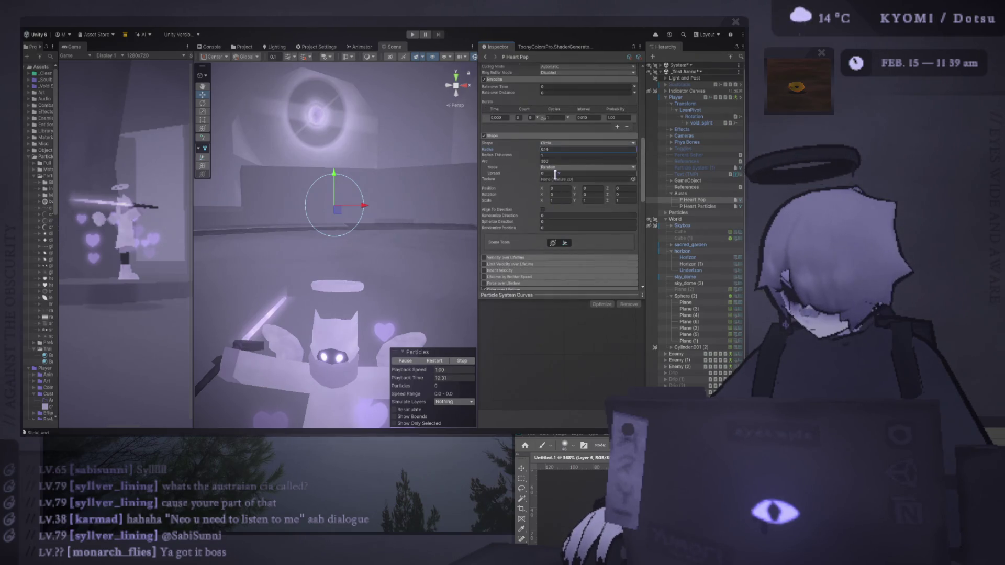
scroll(561, 168, "up", 5)
left_click(558, 138)
type("0")
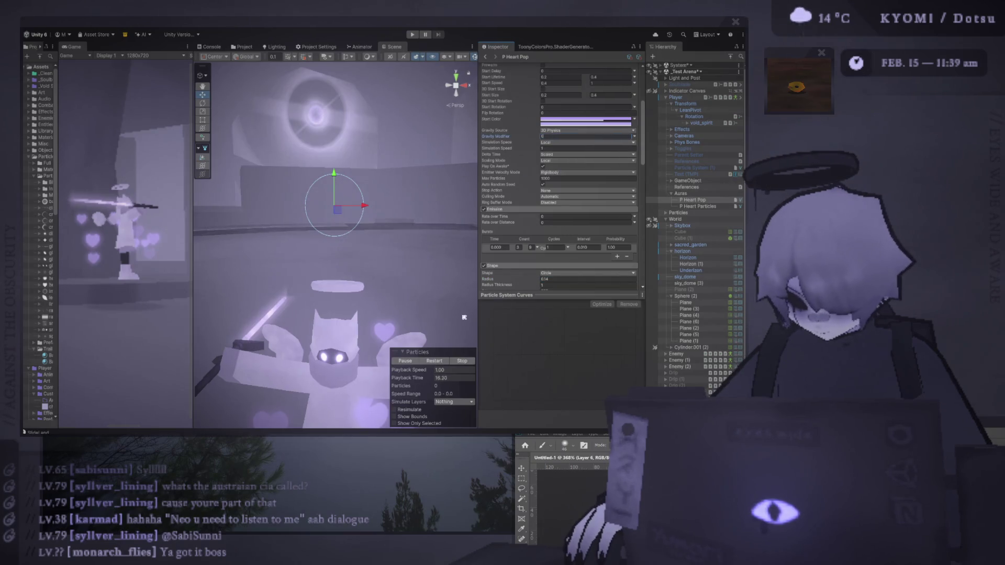
left_click(434, 361)
scroll(526, 219, "down", 8)
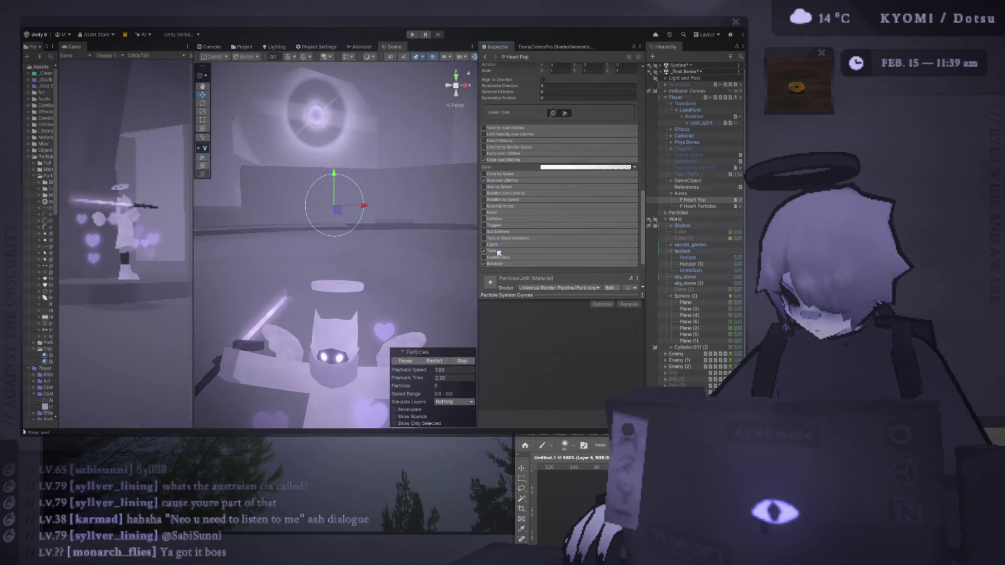
Replay the pop, parent P Heart Pop under P Heart Particles, and duplicate it with Ctrl+D.
scroll(512, 278, "down", 3)
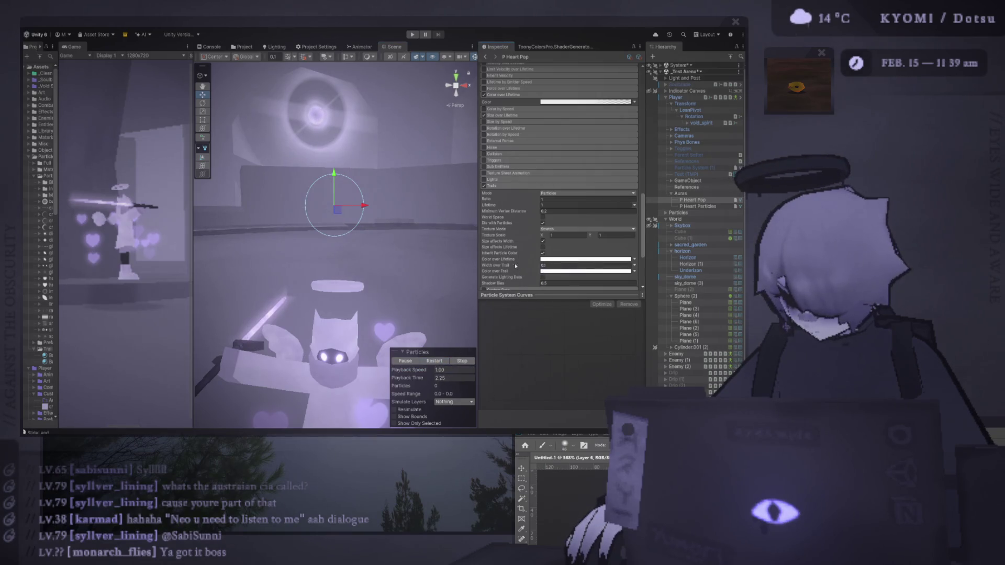
left_click(447, 362)
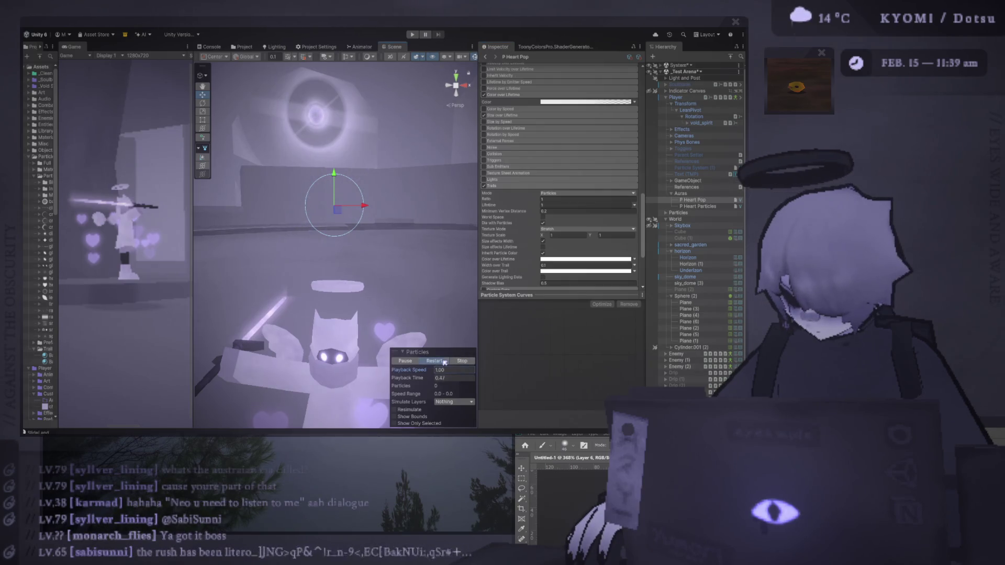
left_click(434, 361)
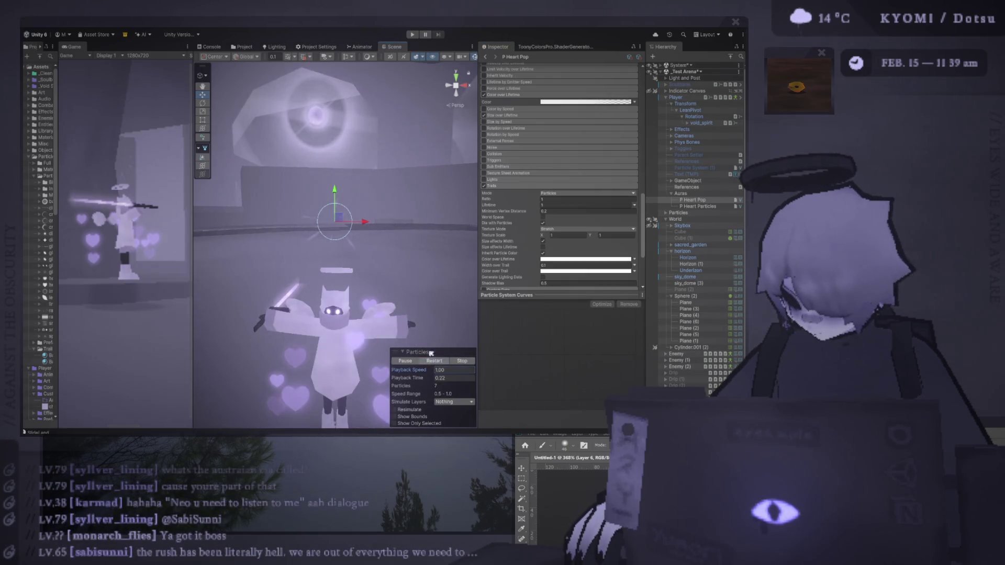
left_click_drag(693, 200, 699, 207)
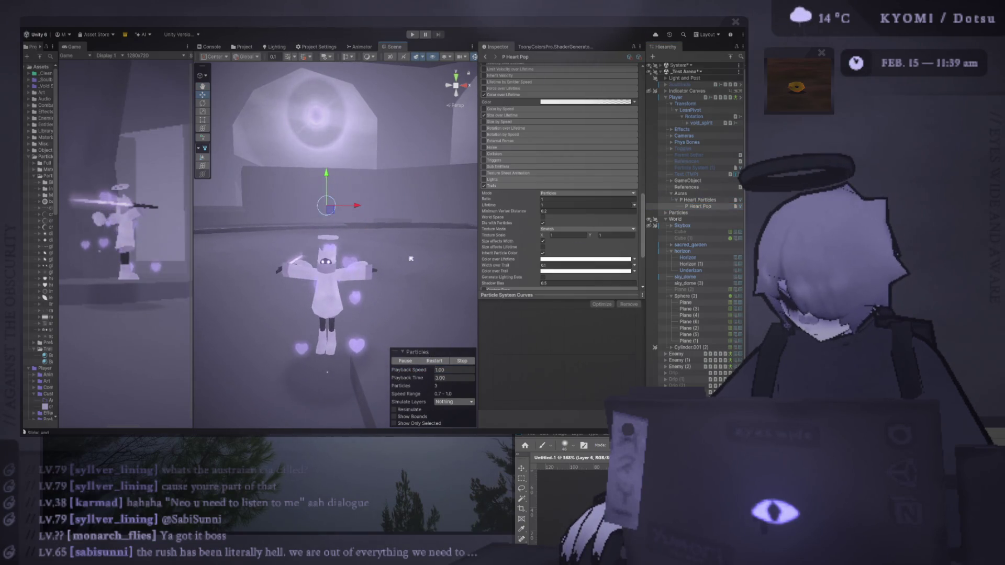
left_click_drag(410, 242, 402, 207)
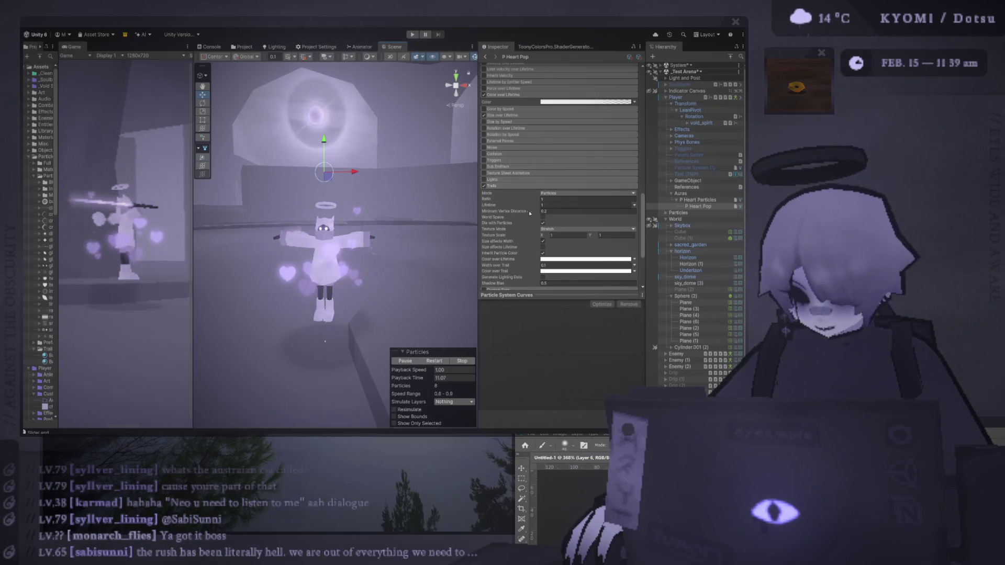
key("ctrl+d")
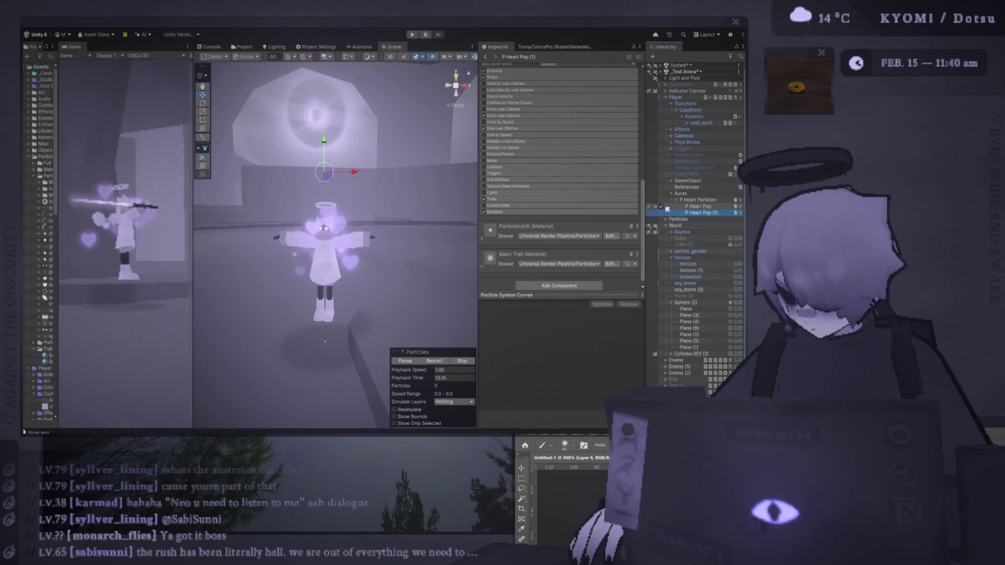
Set P Heart Pop (1)'s Renderer Render Mode to Billboard.
left_click(518, 212)
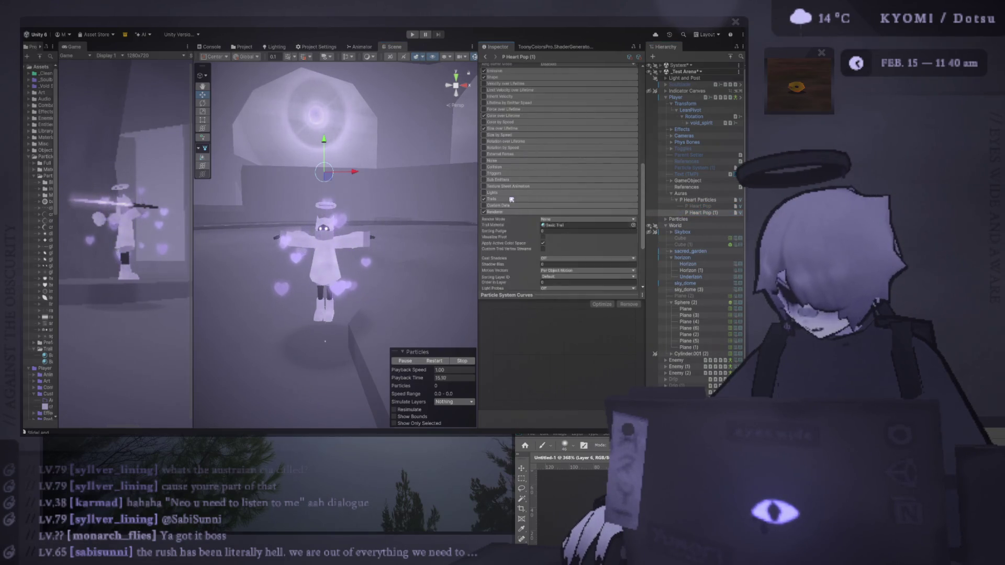
left_click(512, 200)
scroll(601, 226, "down", 3)
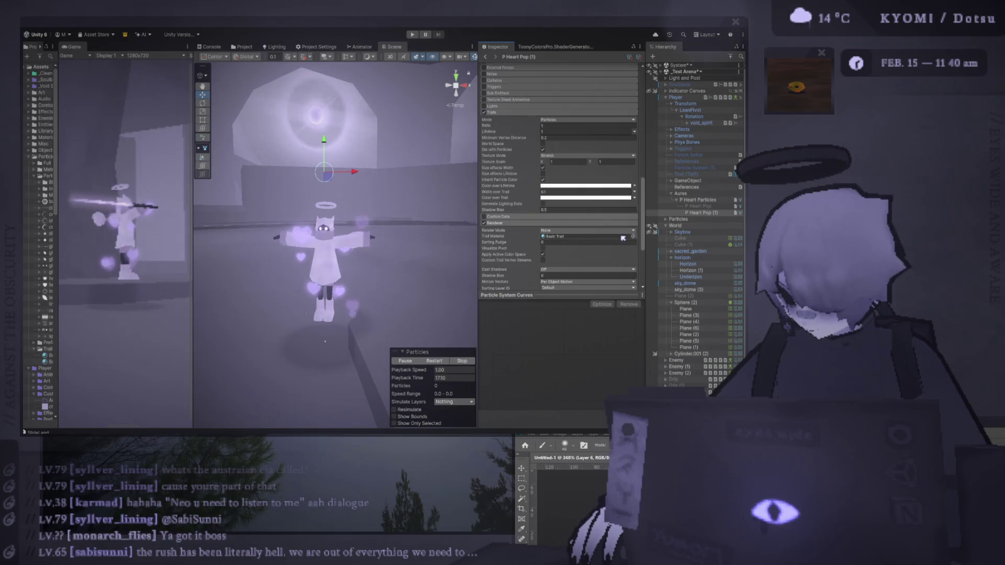
left_click(585, 230)
left_click(561, 249)
scroll(503, 243, "down", 3)
scroll(502, 243, "up", 5)
left_click(492, 205)
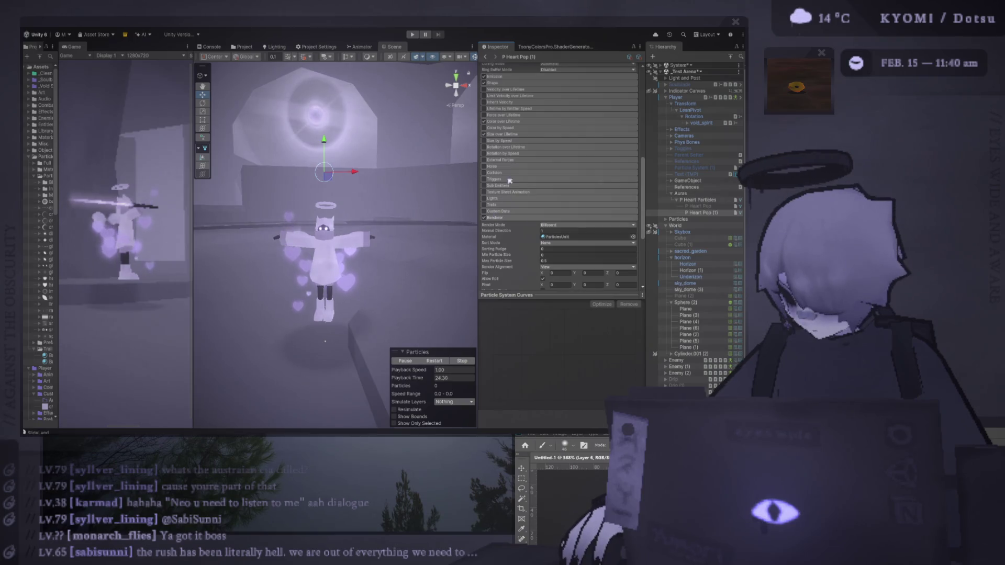
Expand Texture Sheet Animation and replay the pop burst to check the hearts.
left_click(504, 194)
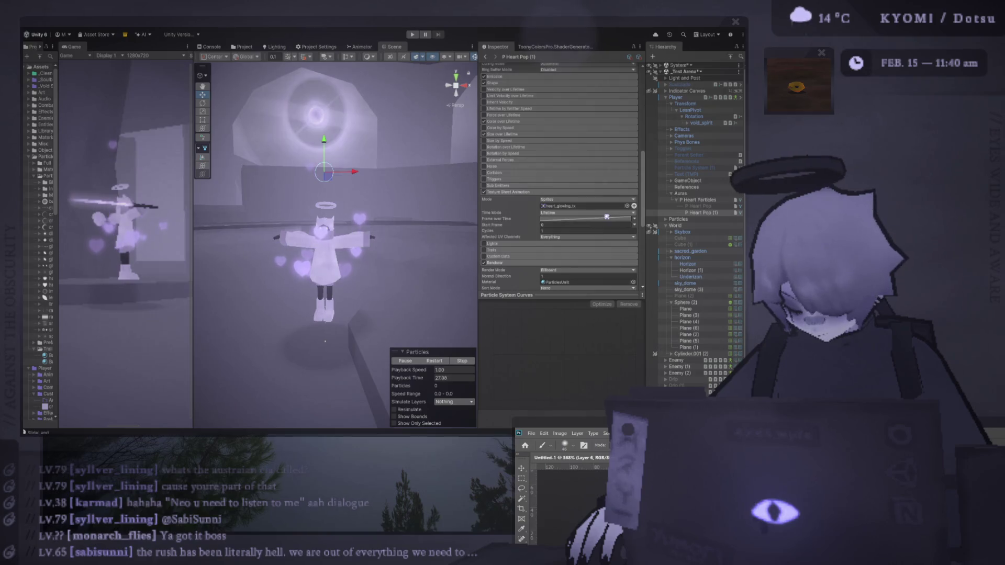
scroll(352, 194, "up", 3)
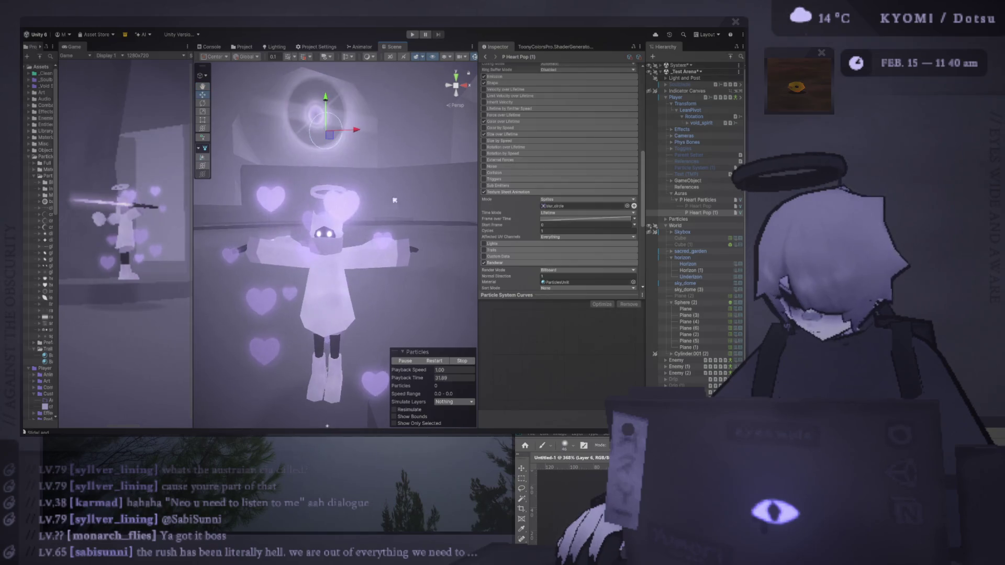
left_click(434, 361)
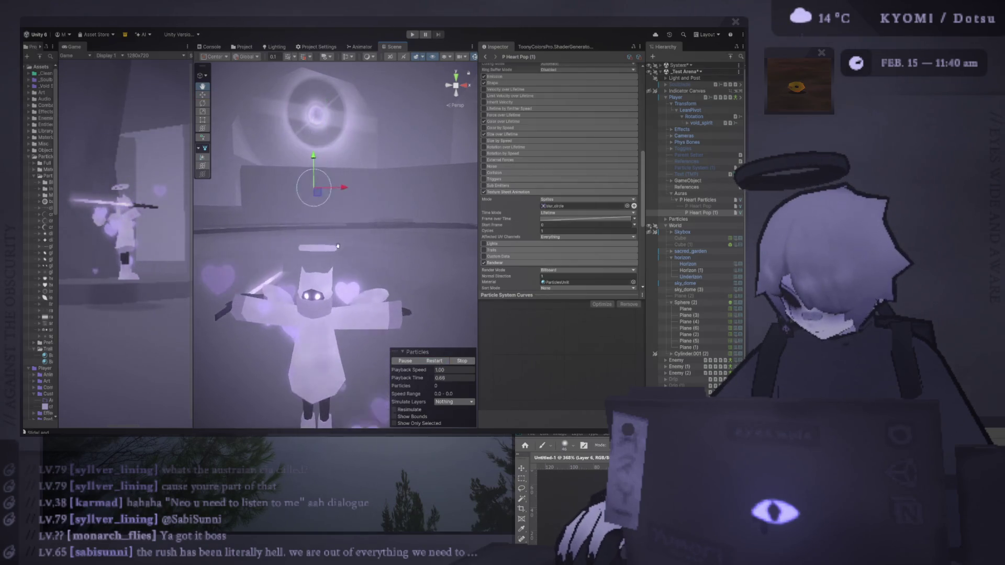
left_click(436, 361)
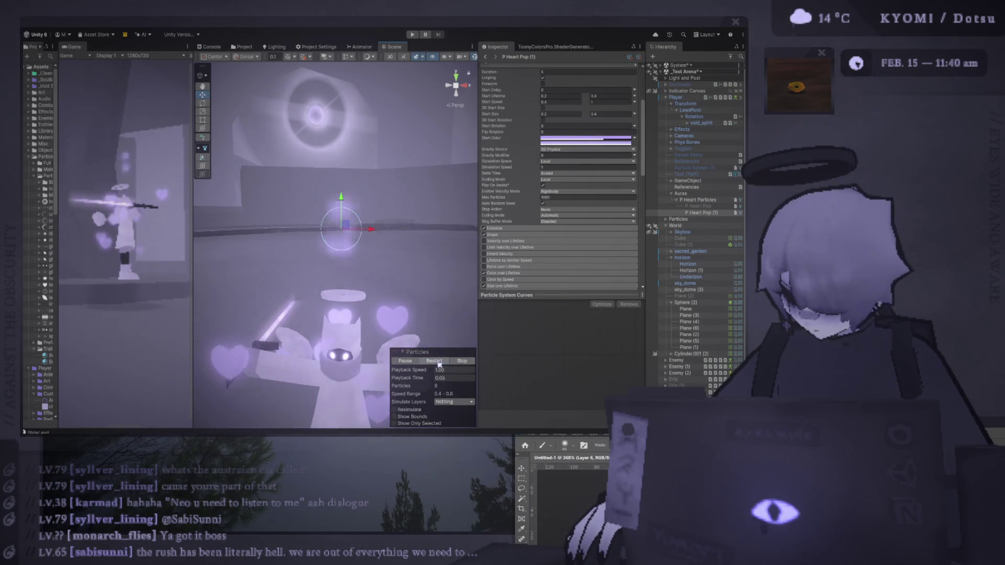
left_click(437, 361)
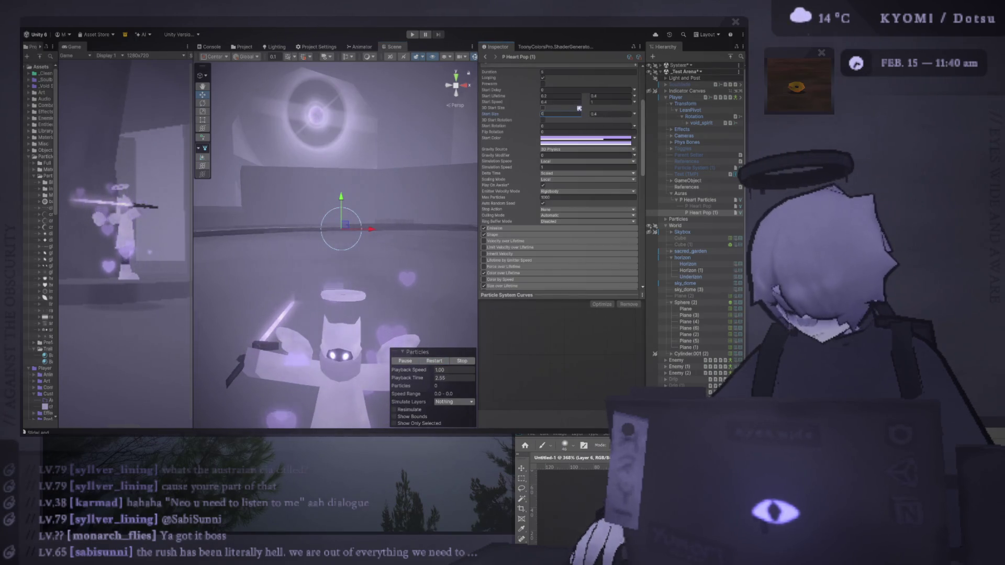
Set the Start Size range to 0.1–0.3 and replay the burst.
type(".1")
left_click(616, 113)
type("0.3")
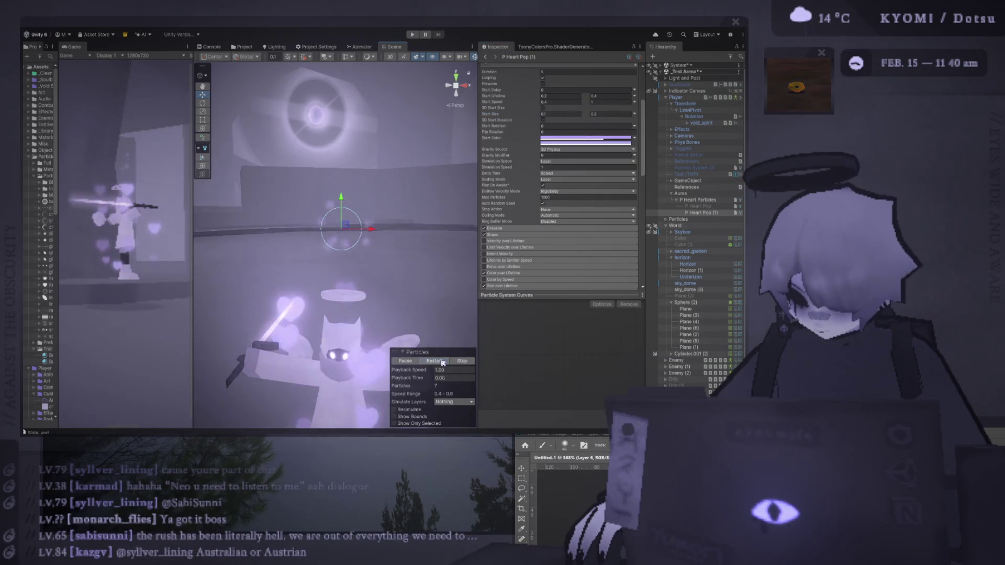
left_click(443, 361)
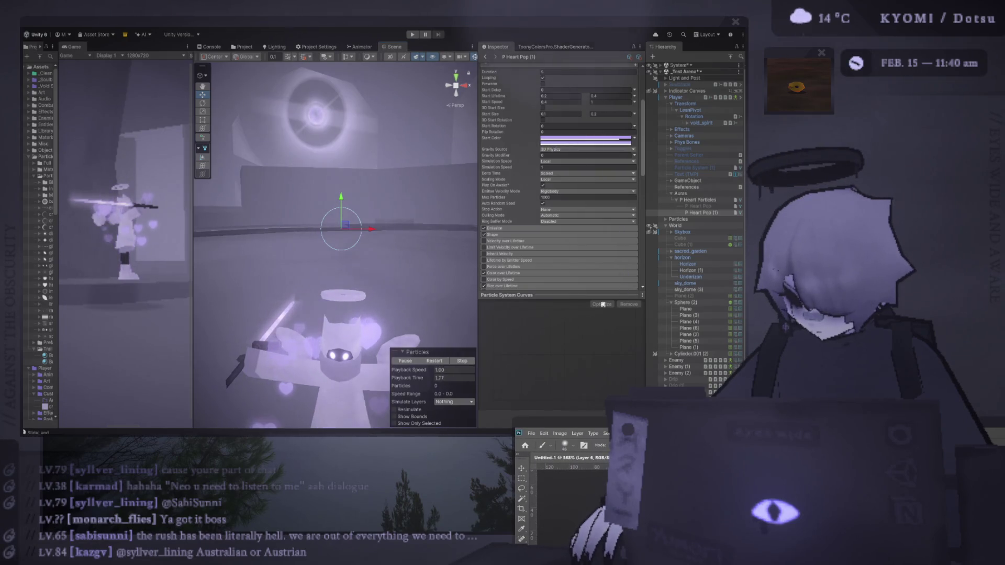
left_click(443, 362)
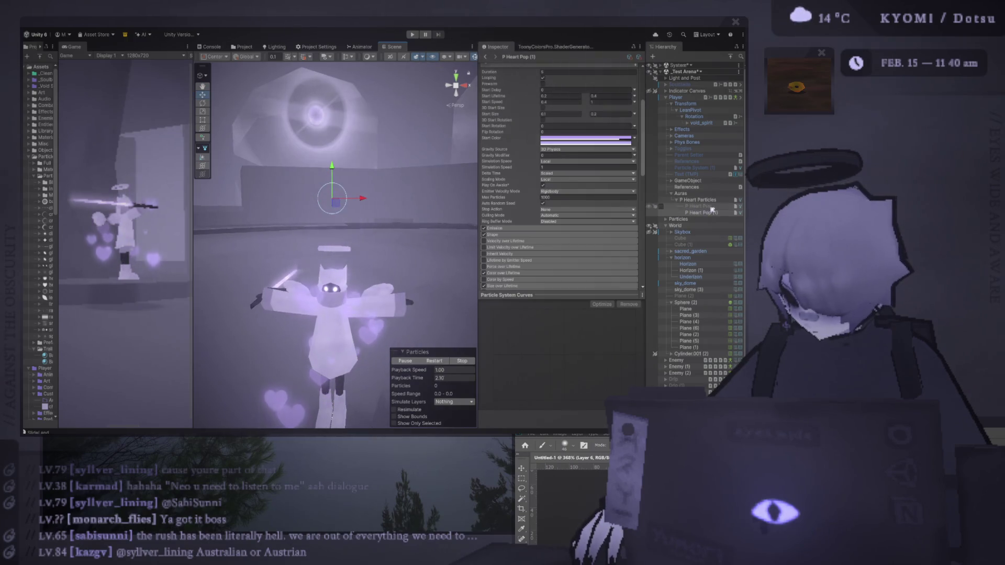
left_click(707, 200)
scroll(587, 202, "down", 10)
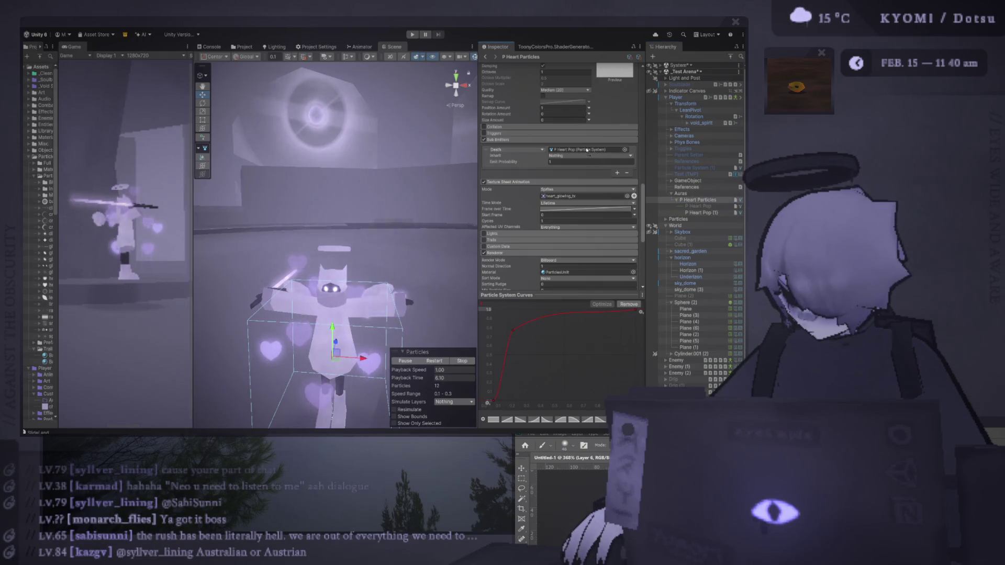
Put P Heart Pop (1) in P Heart Particles' Death sub-emitter slot.
left_click_drag(586, 152, 587, 152)
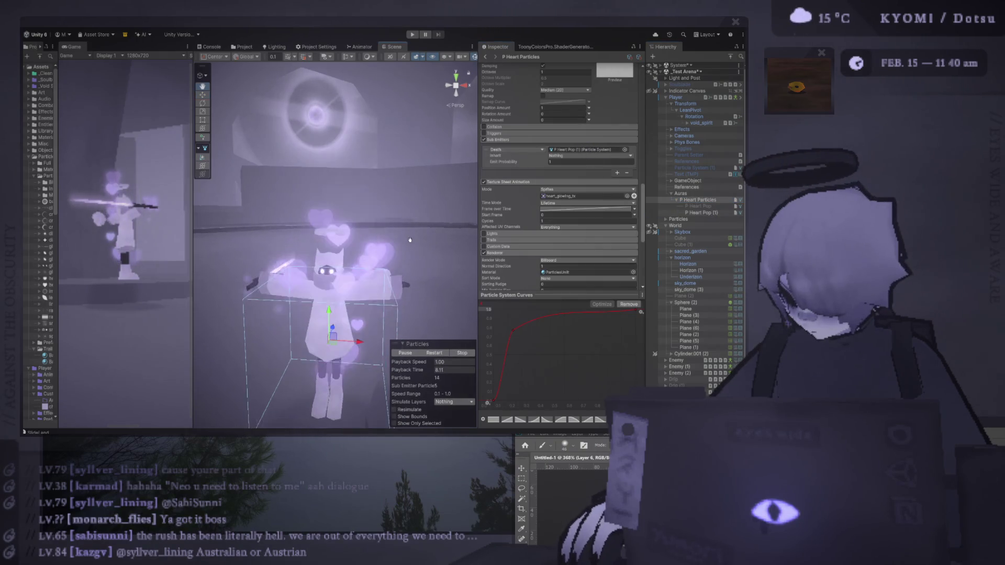
key("w")
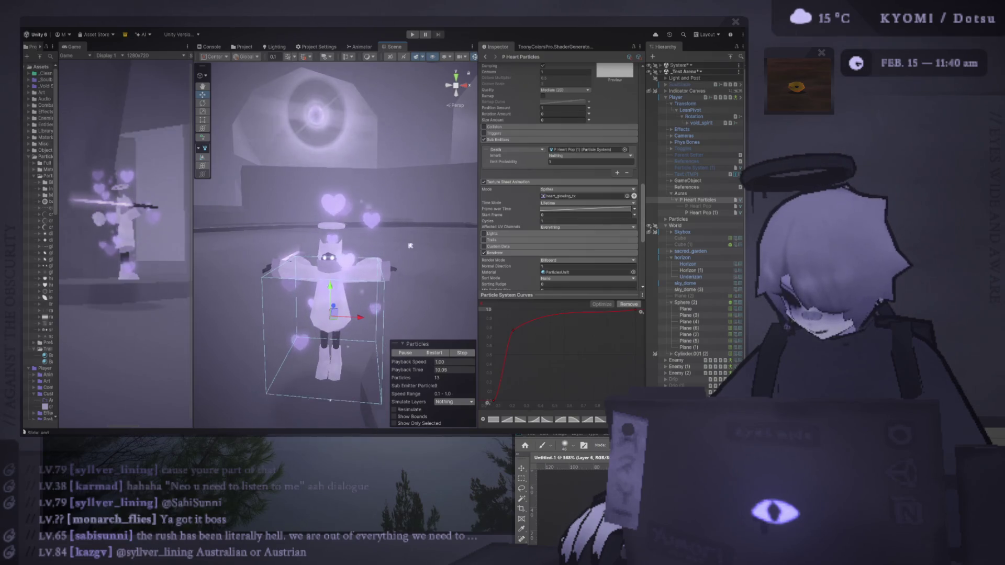
scroll(409, 223, "down", 3)
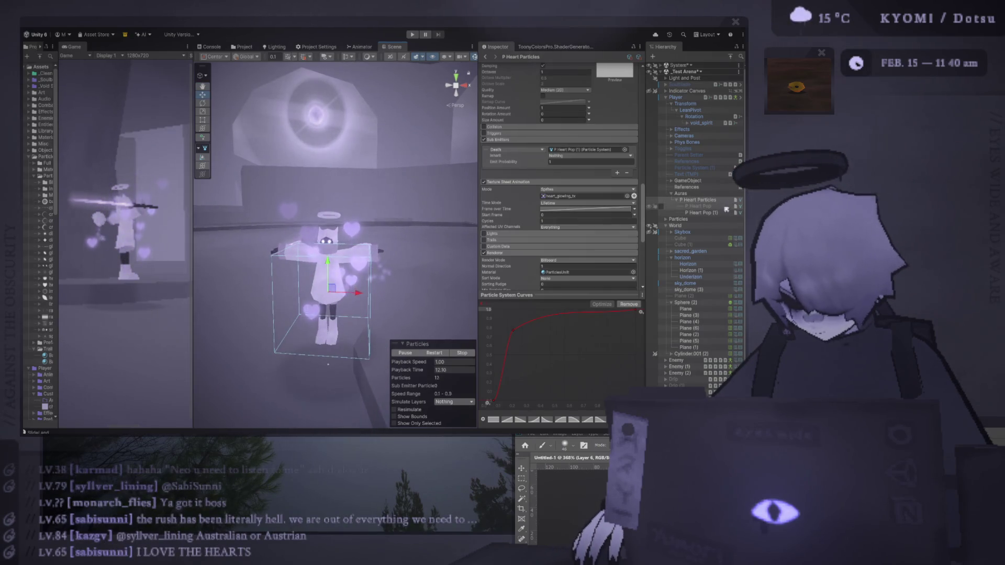
left_click(701, 213)
scroll(599, 183, "down", 5)
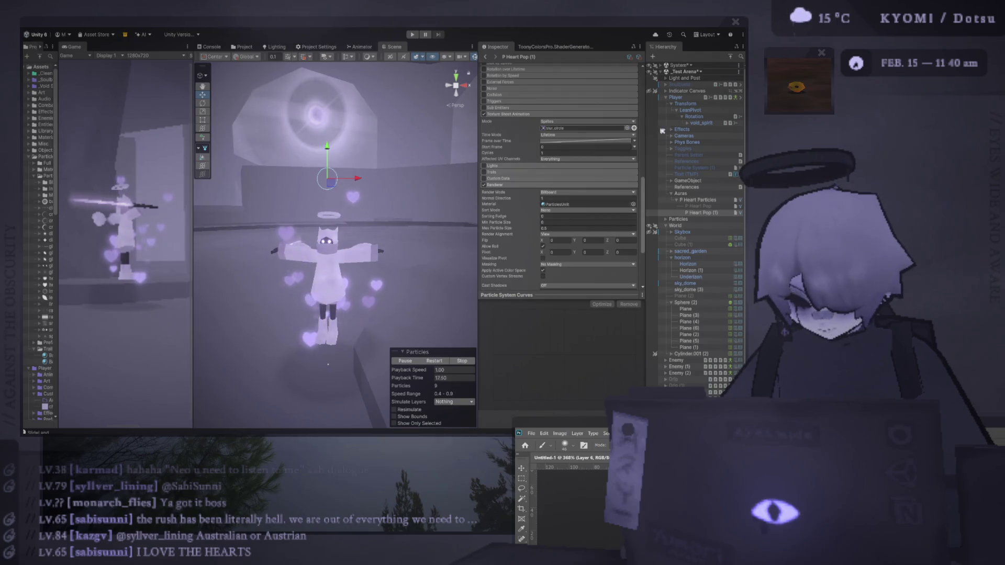
Set the pop Start Size range to 0.05–0.1 and replay the burst.
scroll(606, 98, "up", 5)
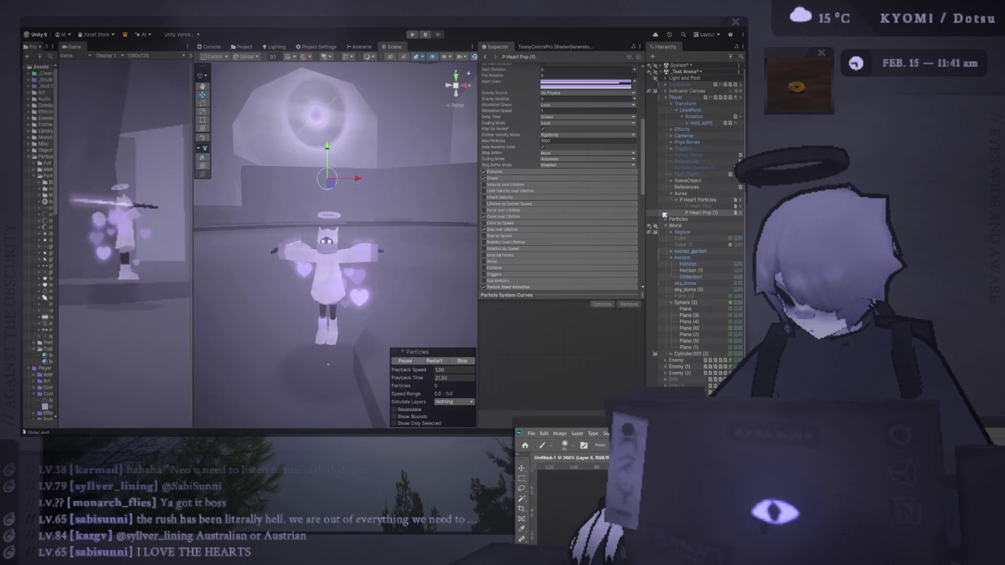
scroll(550, 102, "up", 4)
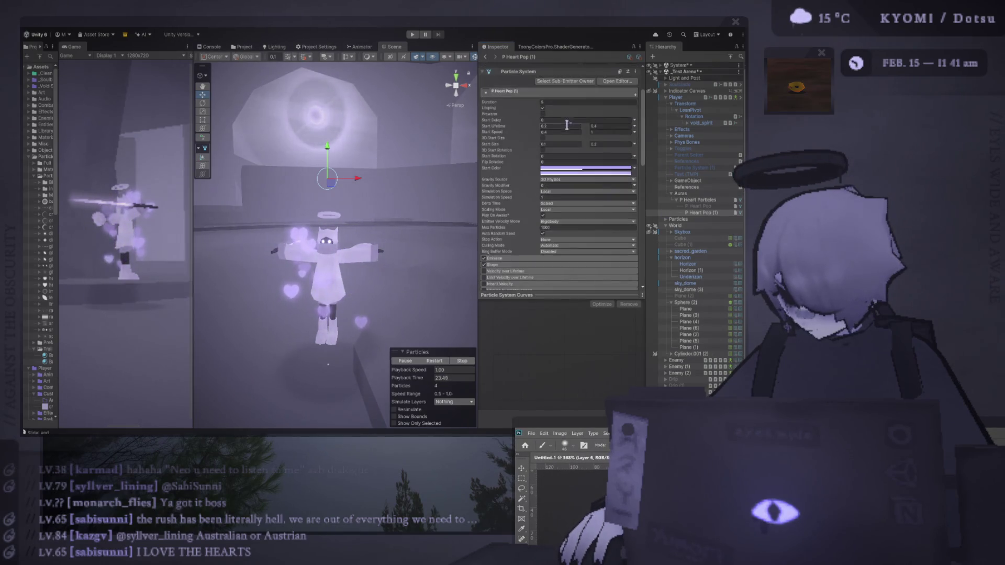
left_click(565, 145)
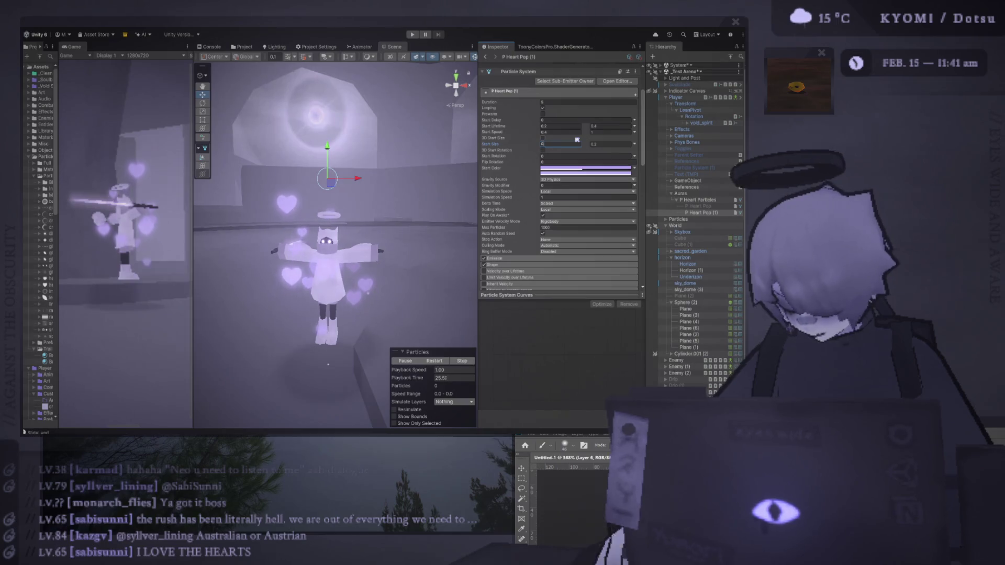
type("0.05")
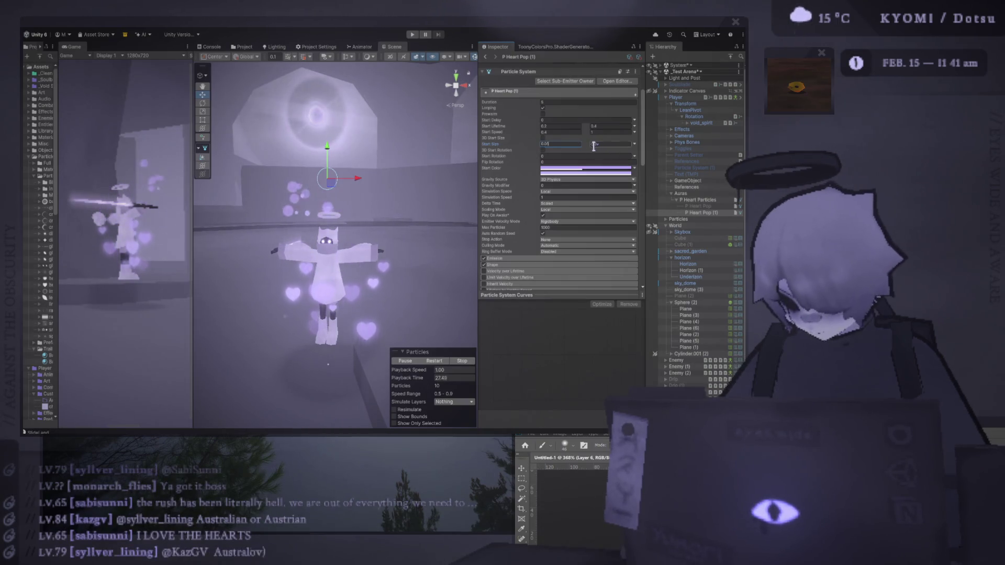
type("0.1")
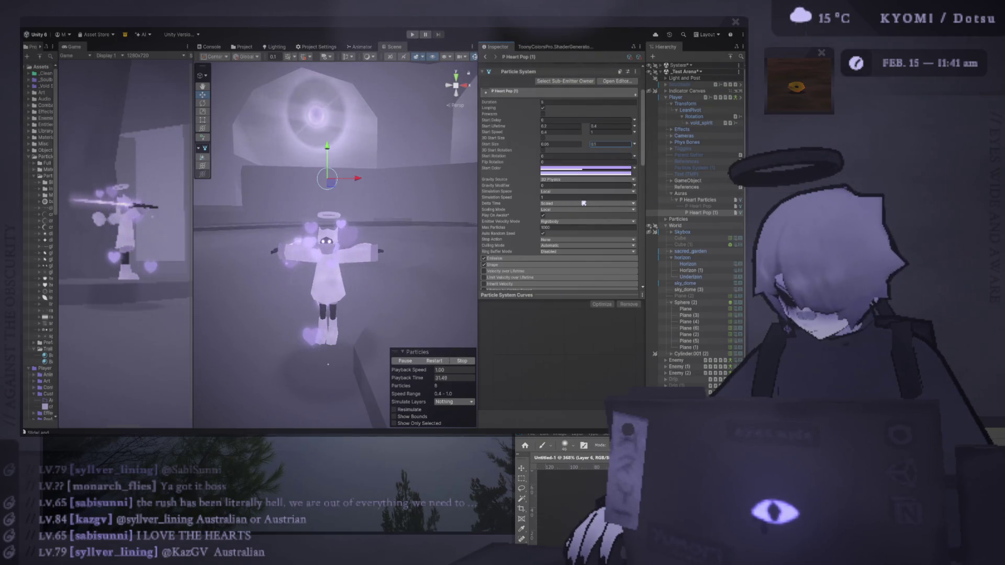
key("Return")
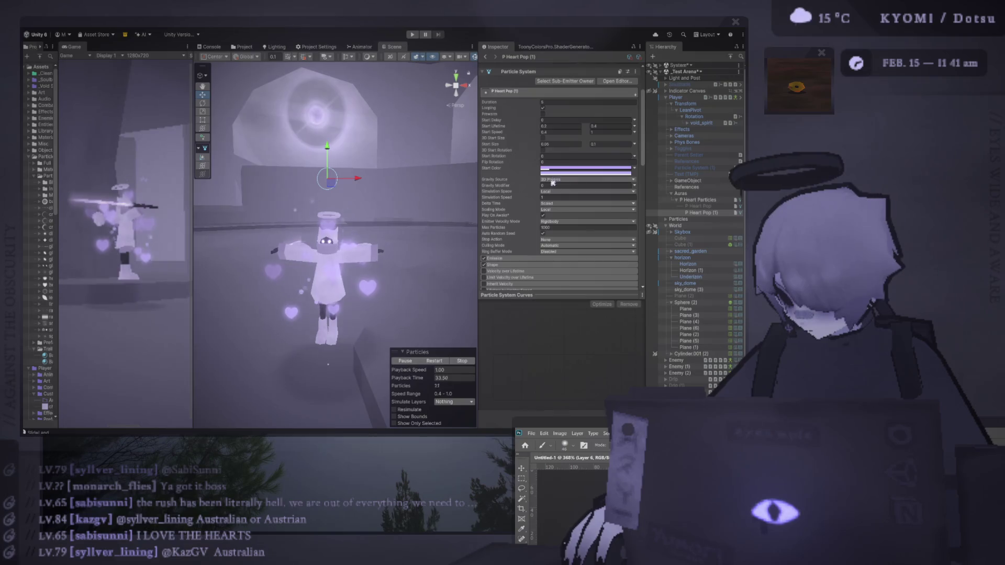
left_click(434, 358)
Expand Emission, edit the burst count, and replay the heart pop burst.
scroll(603, 154, "down", 3)
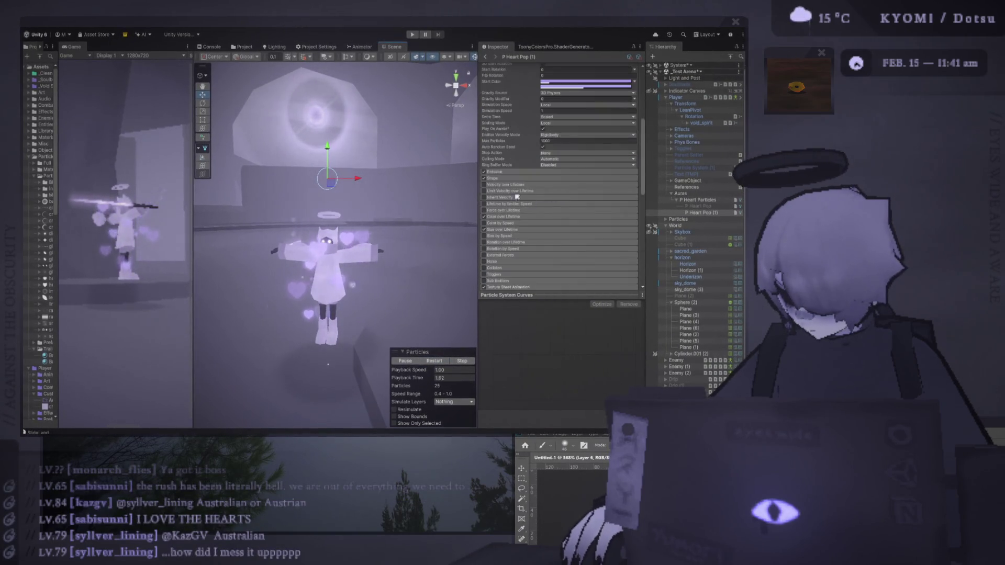
left_click(504, 173)
left_click(534, 210)
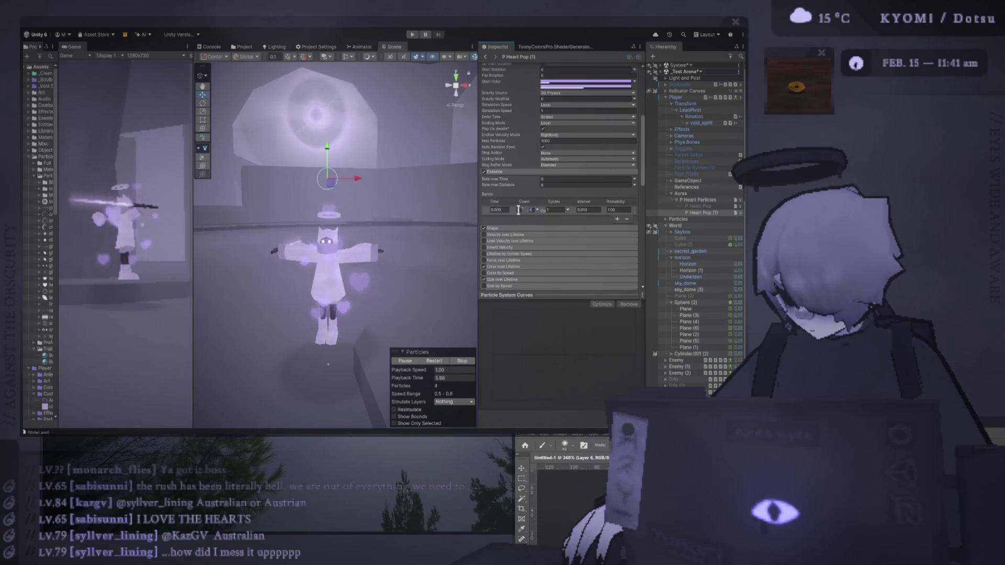
left_click(441, 361)
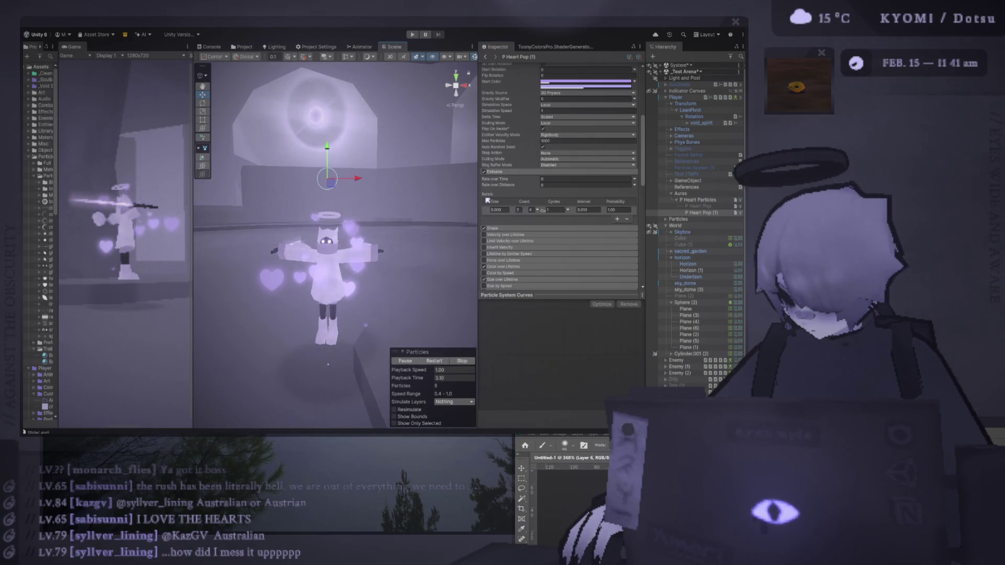
Set the maximum Start Speed to 0.8.
scroll(508, 194, "down", 3)
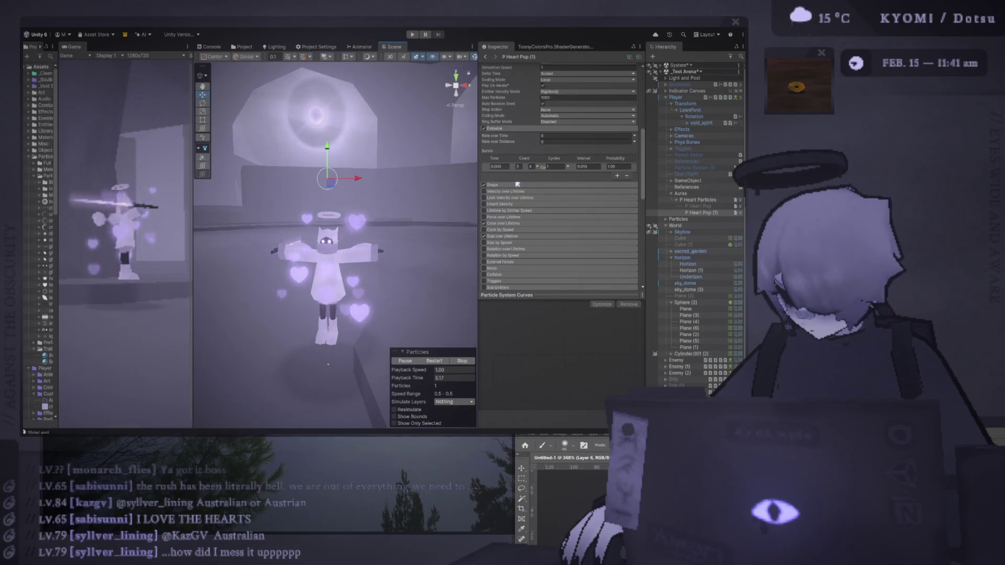
scroll(516, 185, "up", 10)
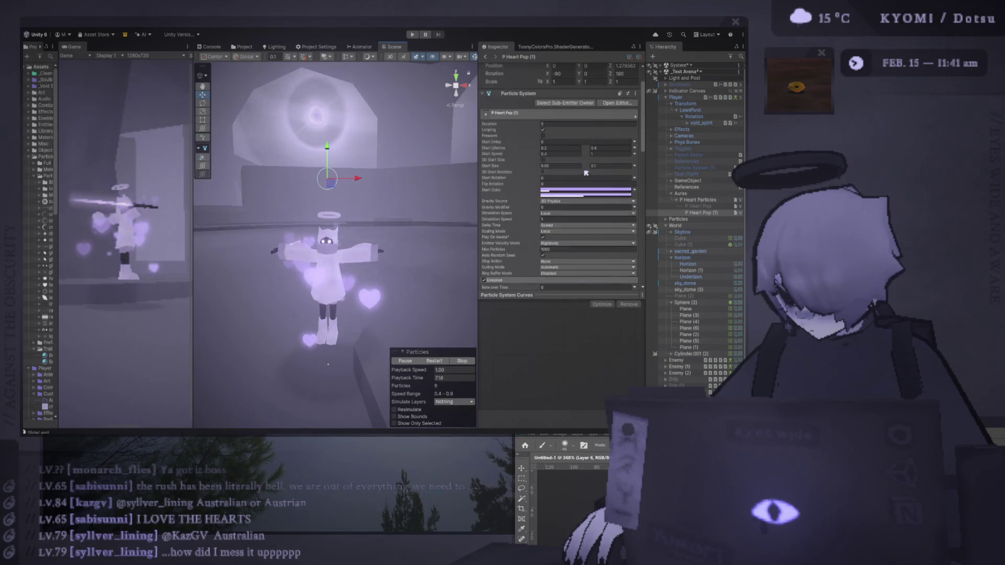
type("0.8")
key("Return")
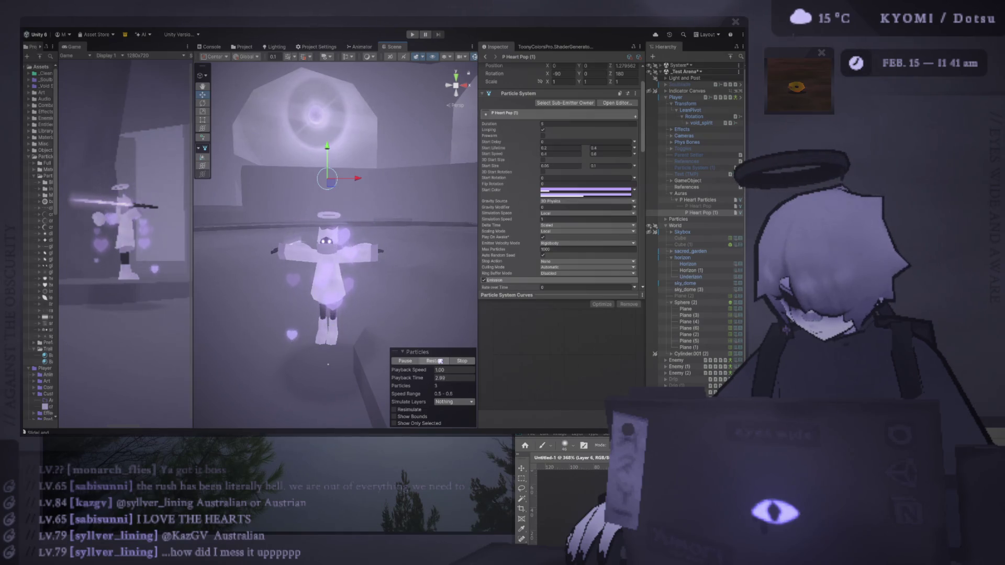
scroll(377, 220, "down", 3)
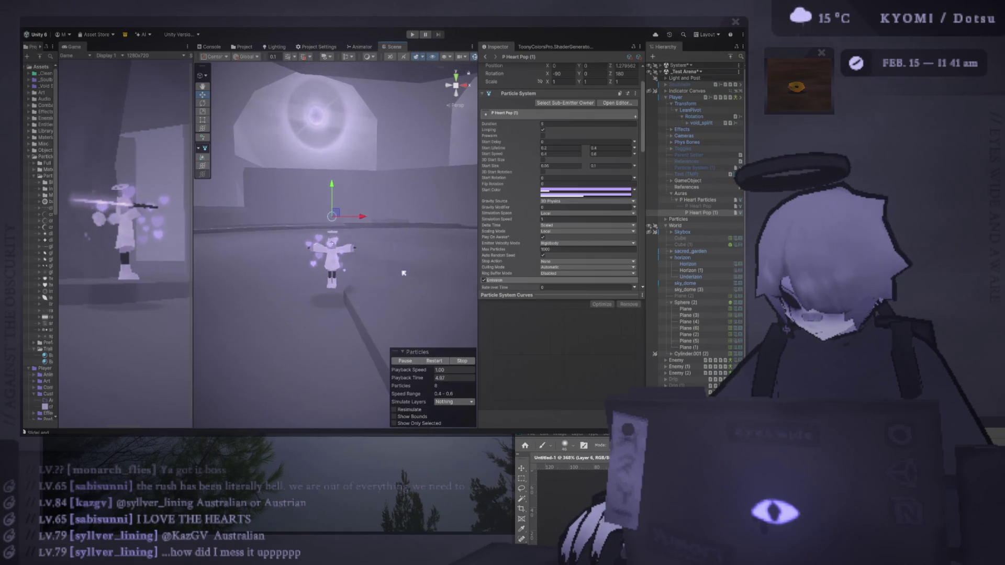
Run a quick playtest, widening the Game view and expanding Test Arena before stopping.
left_click(411, 36)
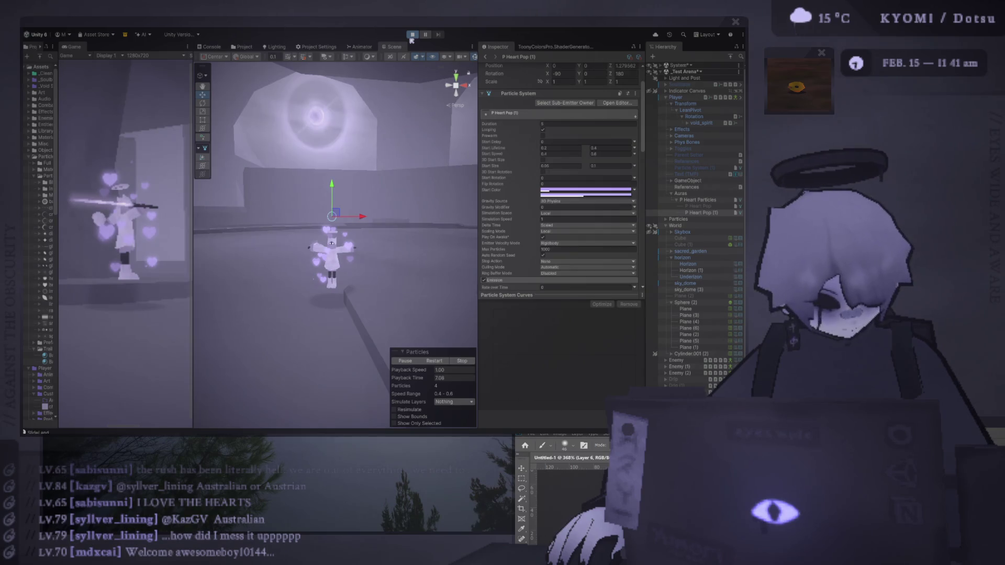
left_click(411, 39)
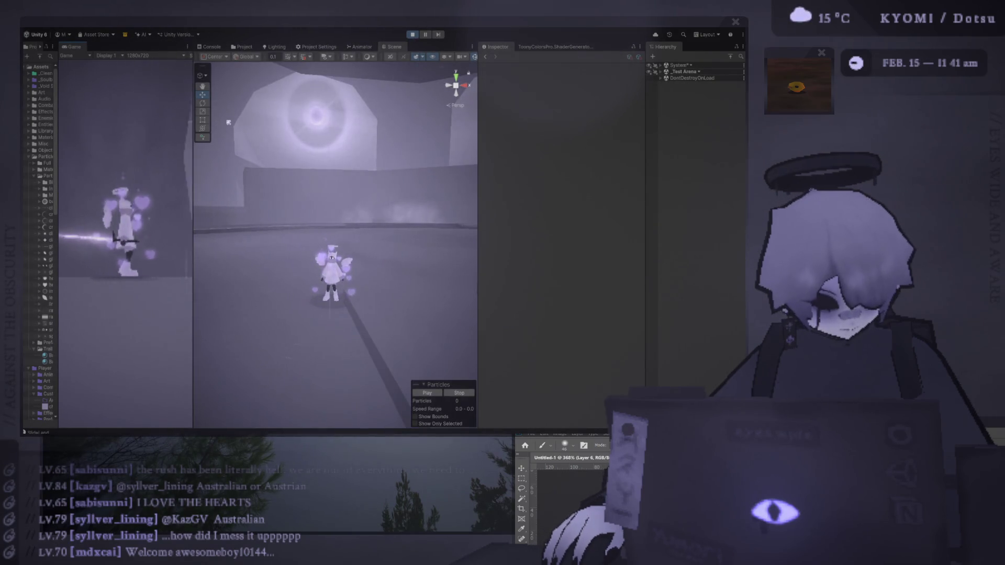
left_click_drag(193, 124, 510, 124)
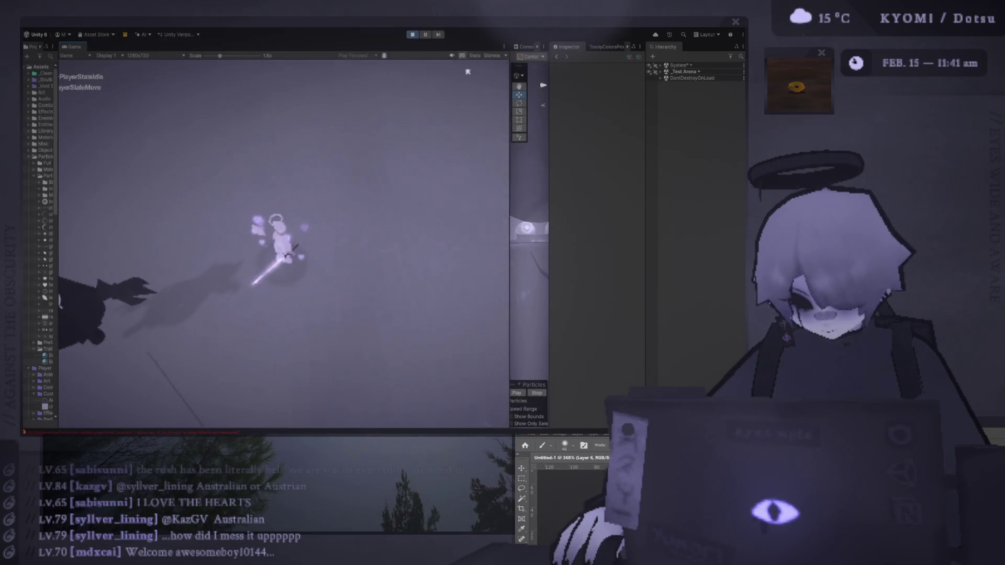
left_click(660, 71)
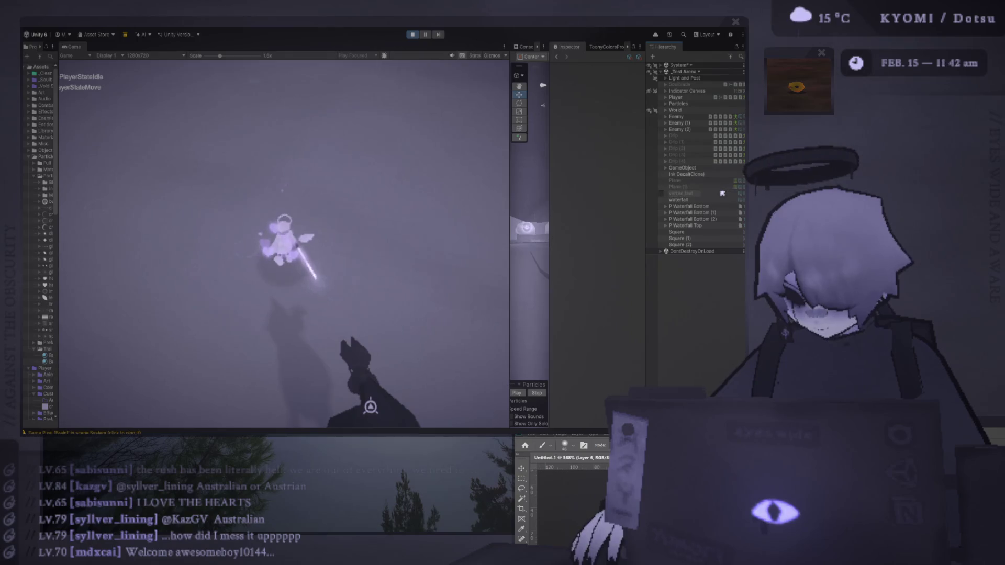
left_click(412, 34)
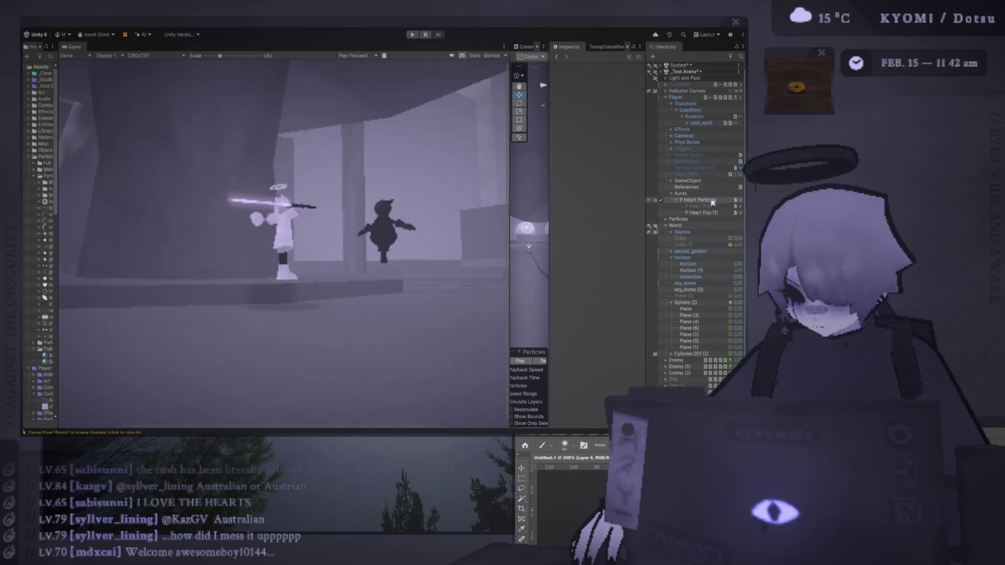
Switch P Heart Particles' Simulation Space from Local to World and start the game again.
left_click_drag(510, 203, 350, 204)
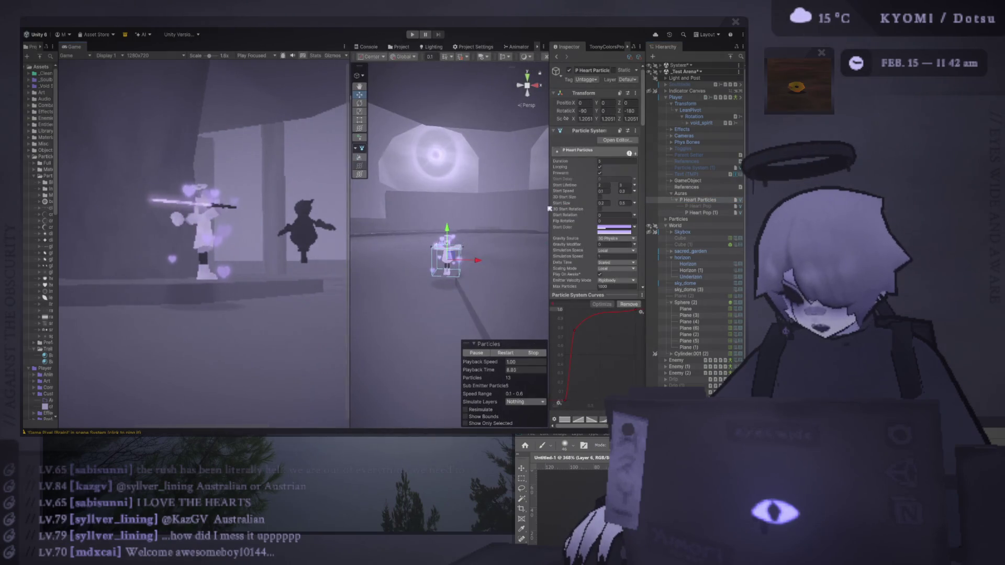
left_click_drag(548, 203, 447, 203)
scroll(546, 165, "down", 3)
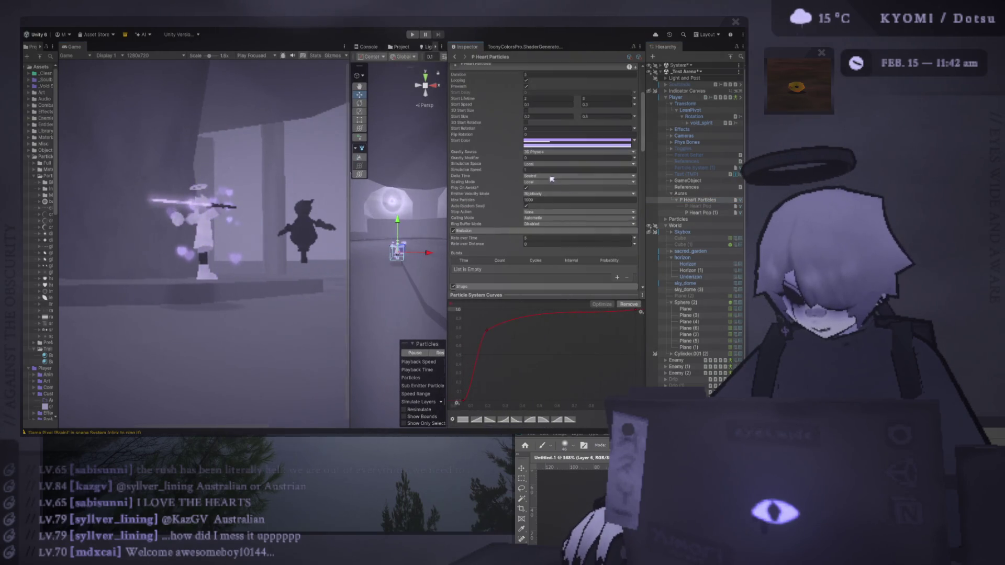
left_click(547, 165)
left_click(561, 180)
left_click(412, 35)
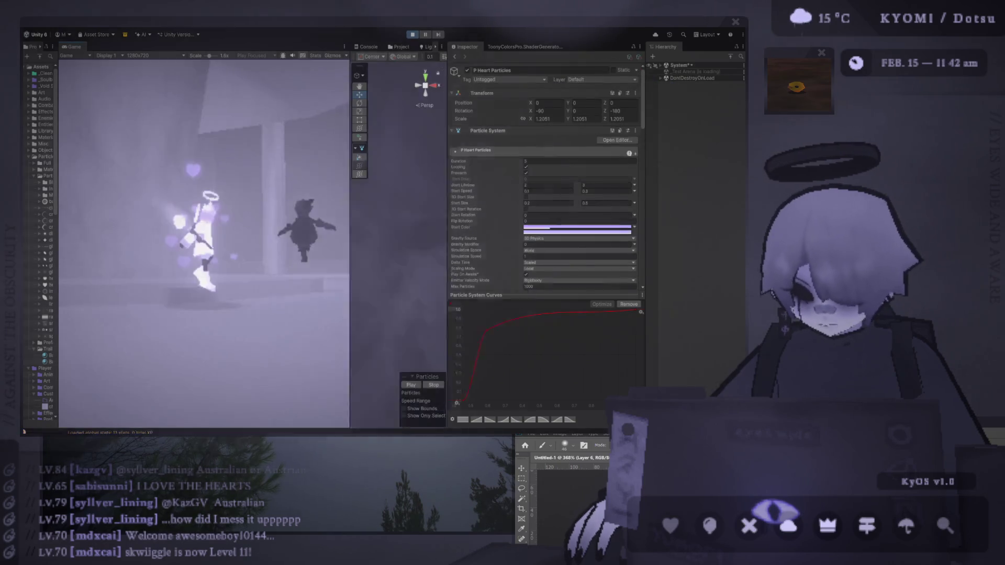
Enlarge the Game view and run the player around to watch hearts trail behind.
left_click_drag(349, 288, 482, 287)
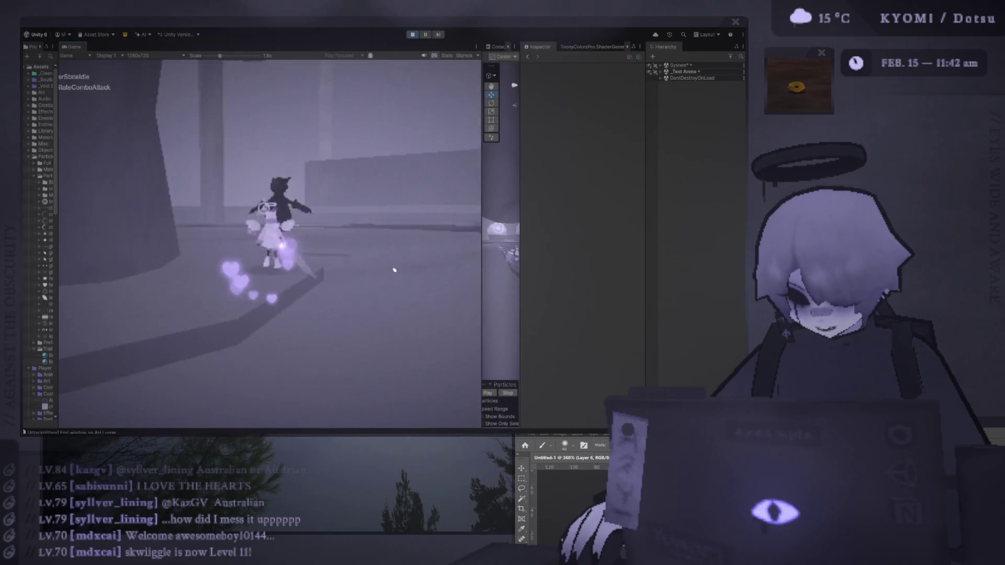
key("w")
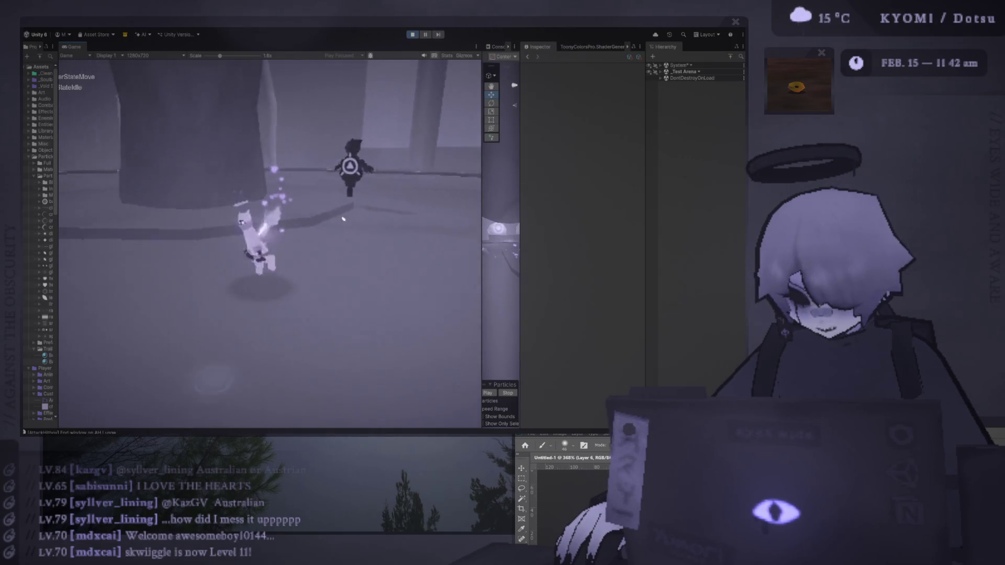
key("w")
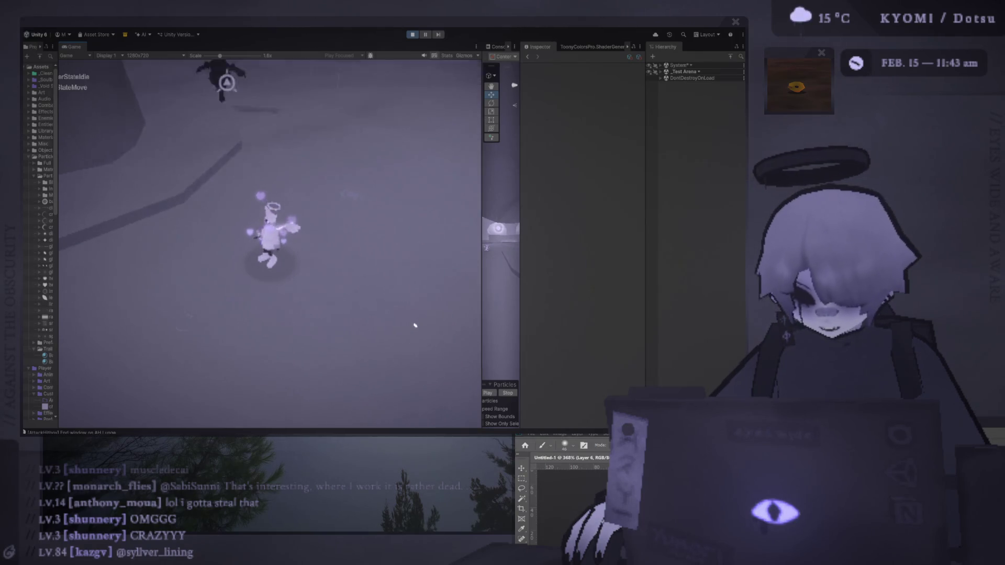
mouse_move(483, 281)
left_mouse_down()
mouse_move(461, 281)
mouse_move(488, 281)
left_mouse_up()
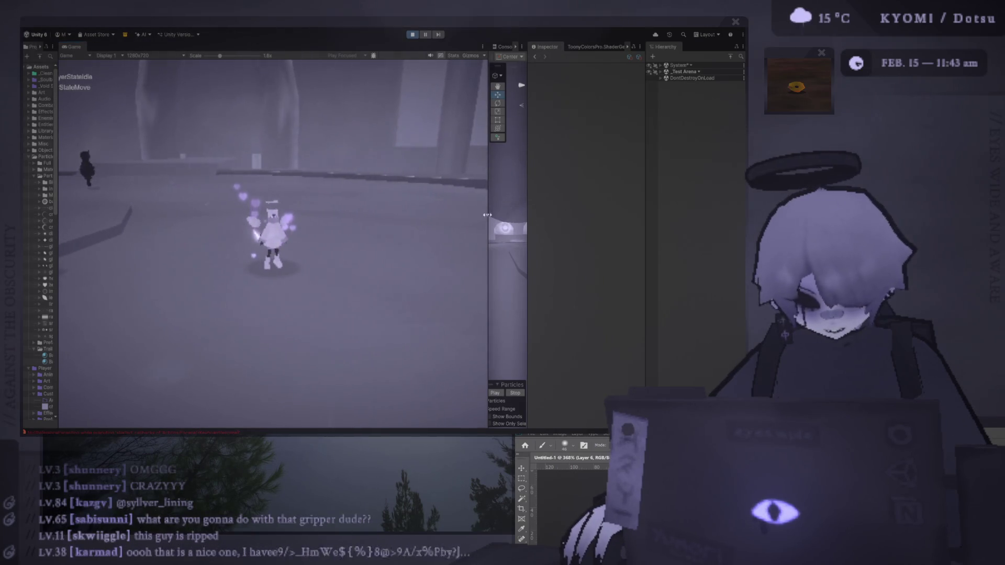
left_click_drag(528, 212, 614, 212)
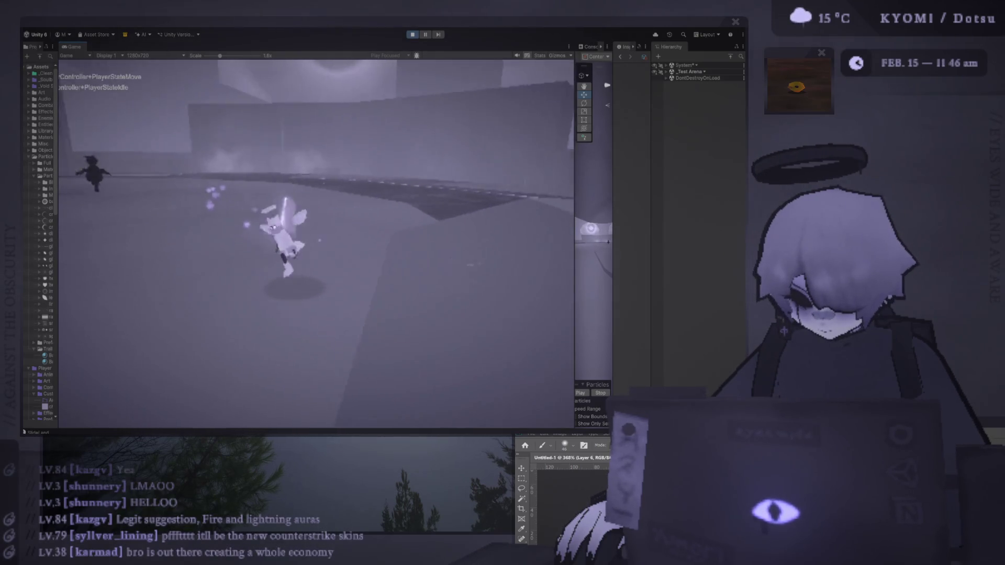
Dash, jump and land three combo attacks on the enemy while hearts scatter.
key("shift")
key("shift")
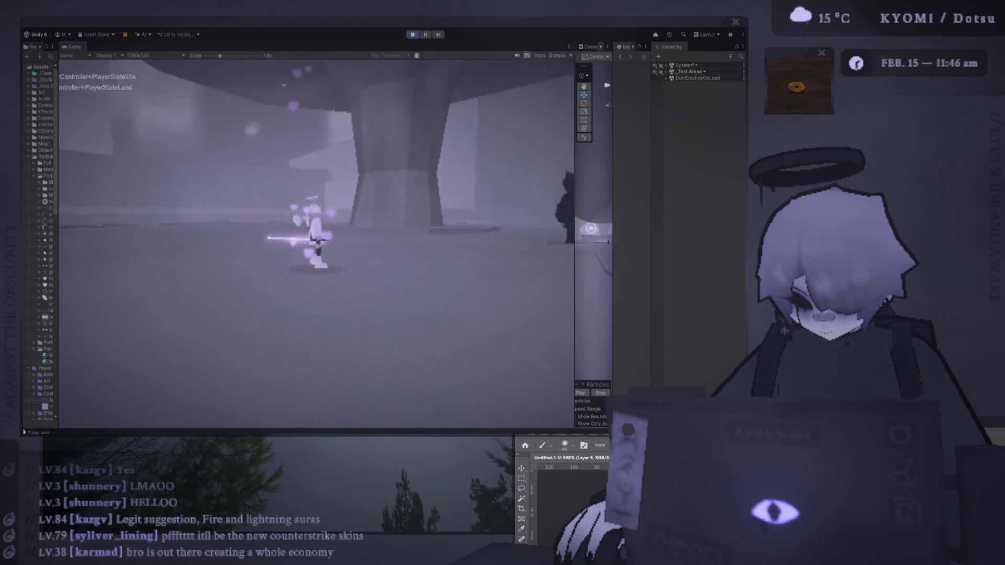
key("w")
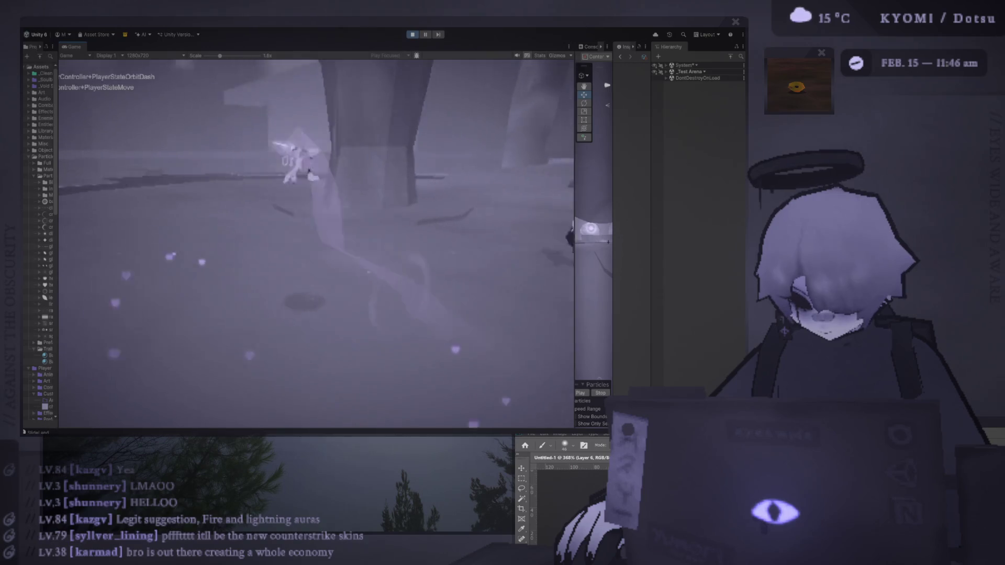
key("w")
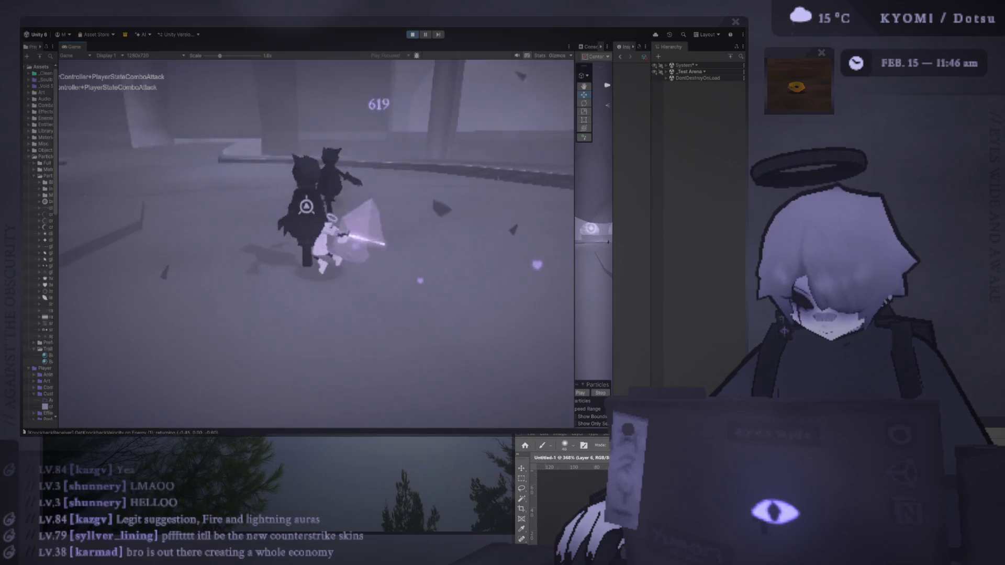
key("space")
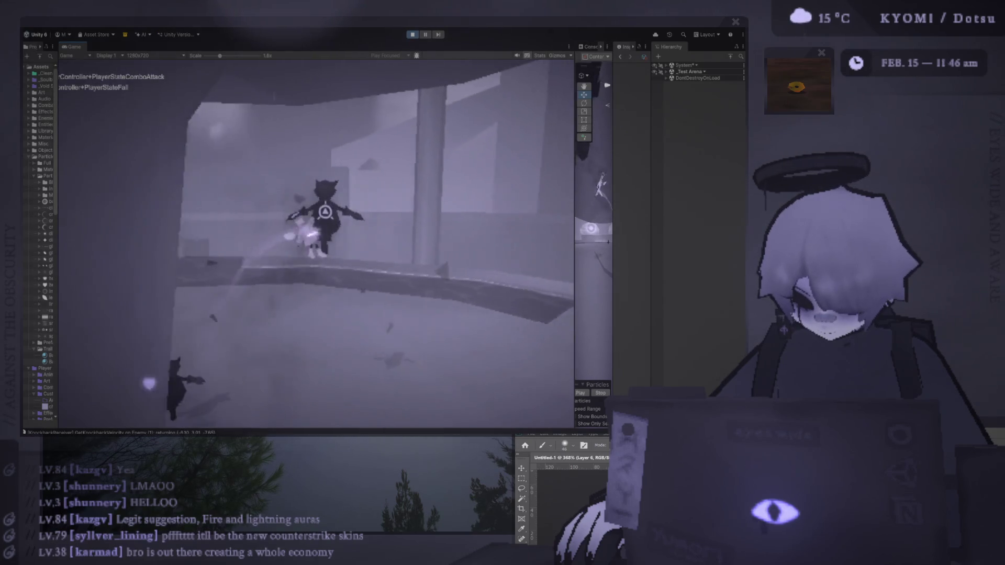
key("j")
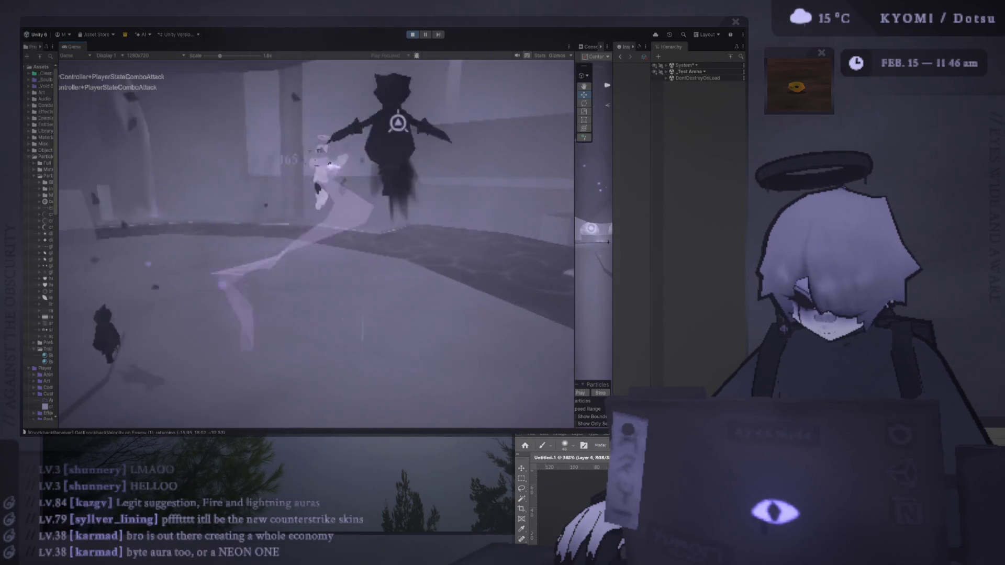
key("j")
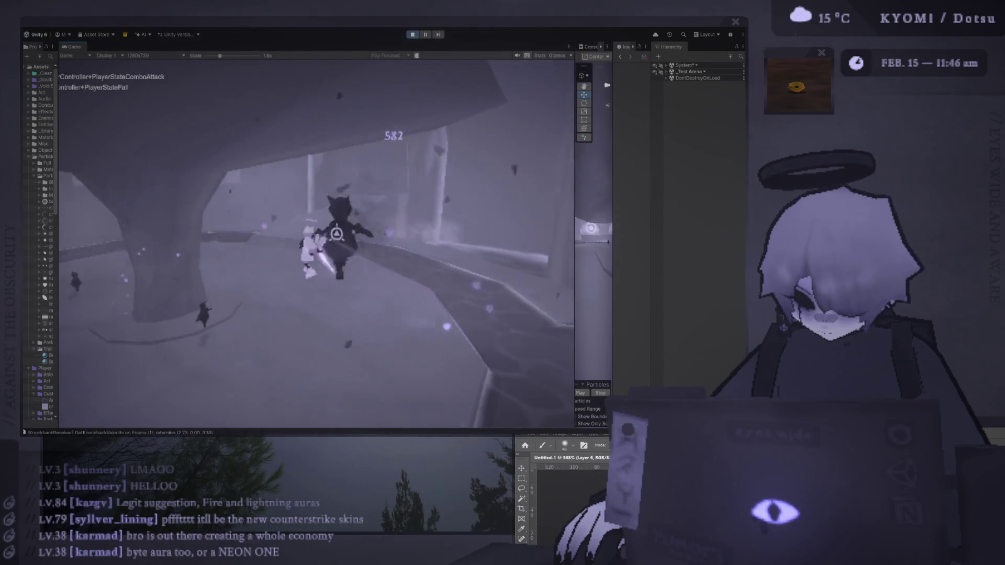
key("j")
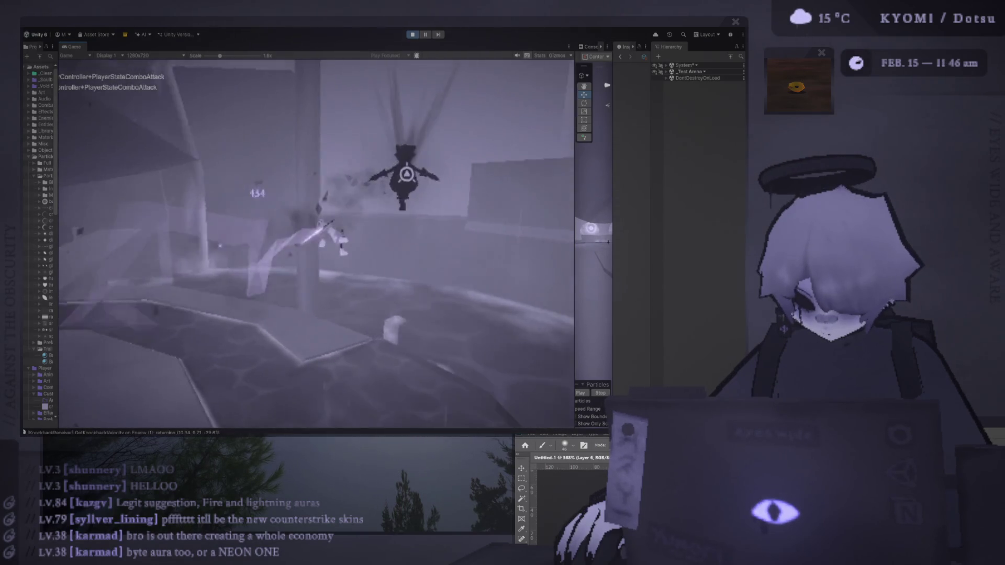
key("shift")
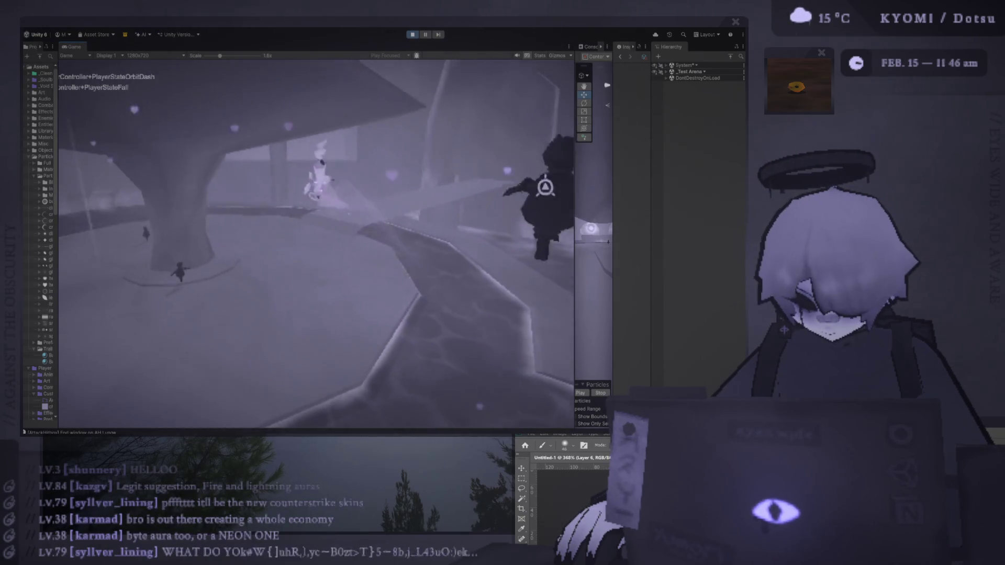
key("w")
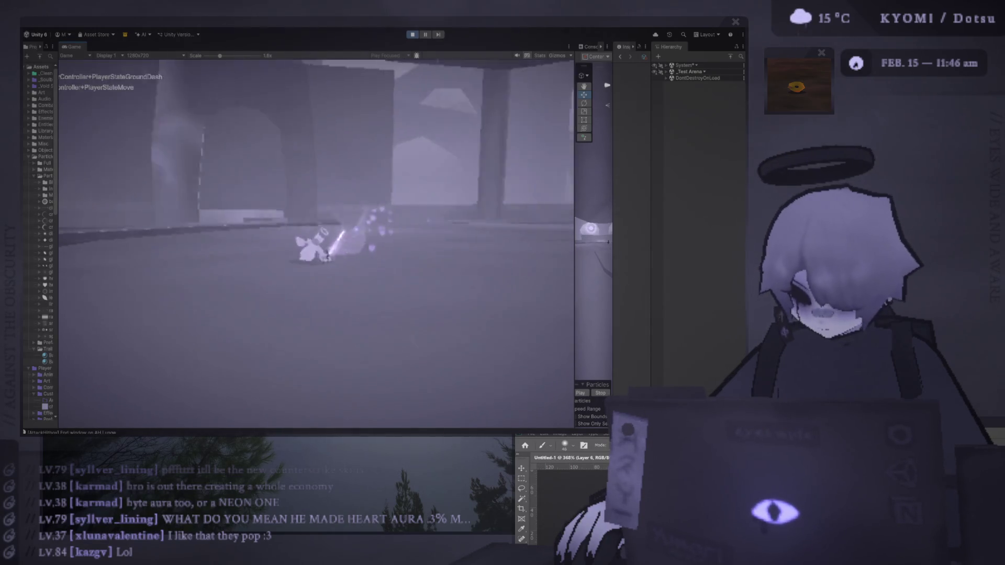
key("shift")
key("shift")
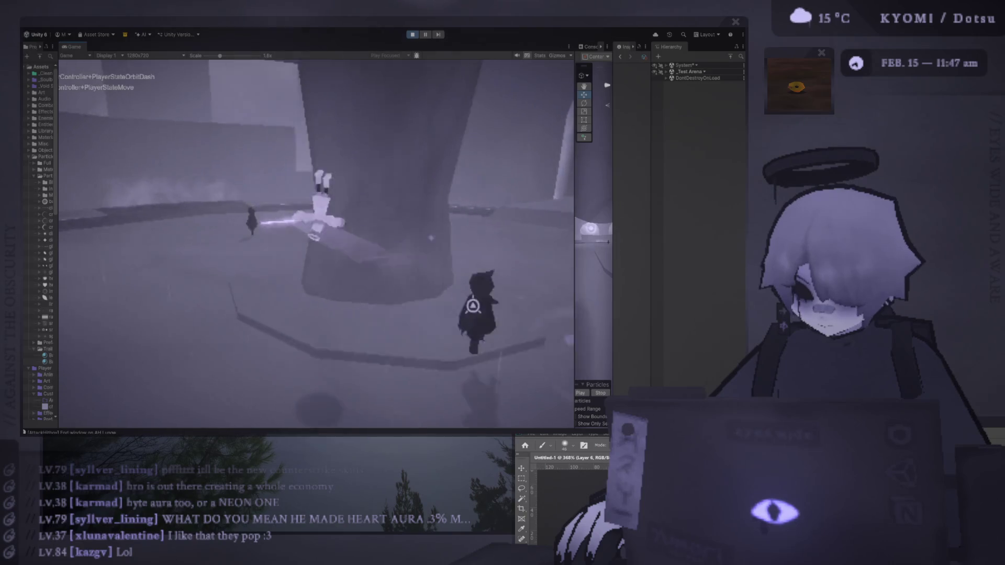
key("shift")
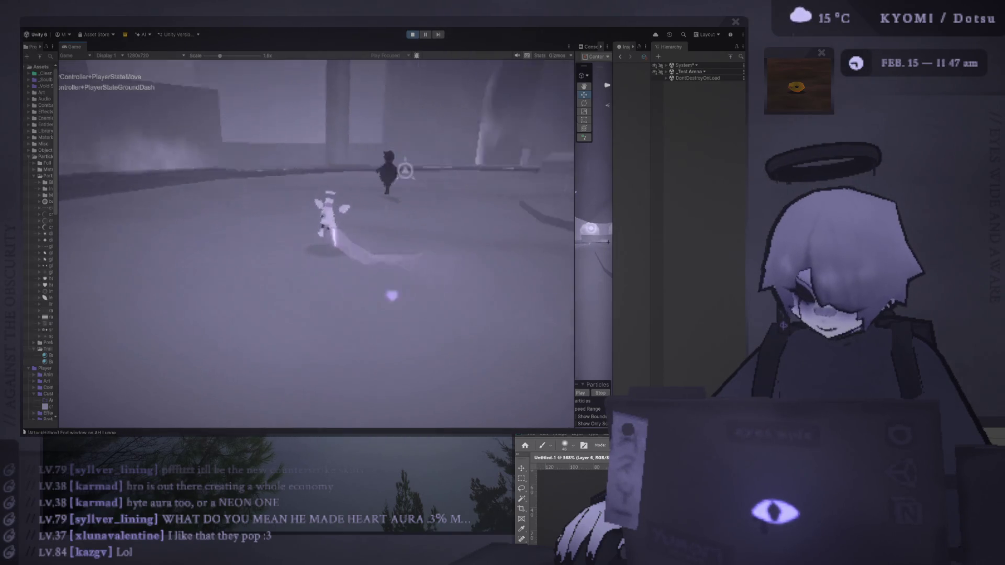
key("shift")
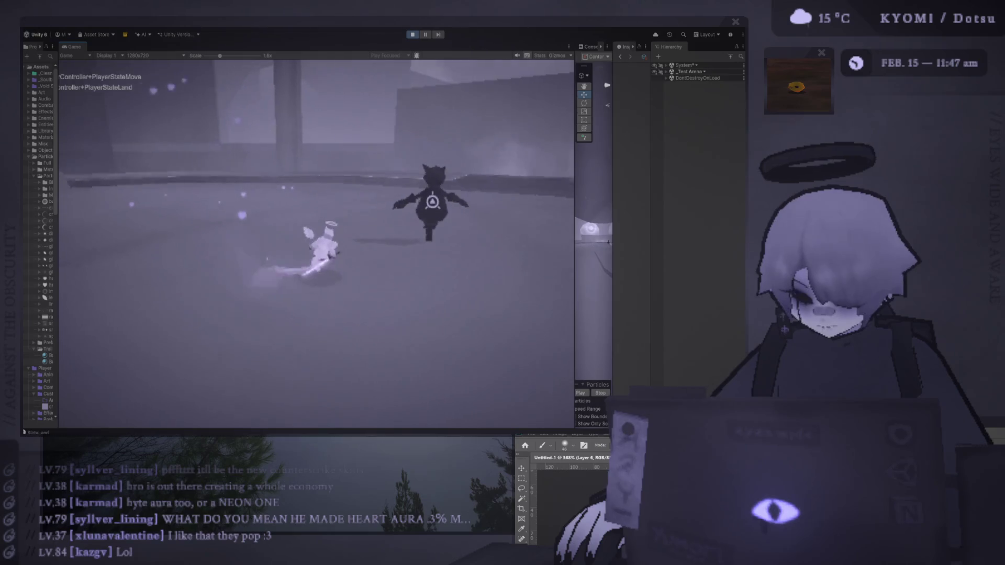
key("shift")
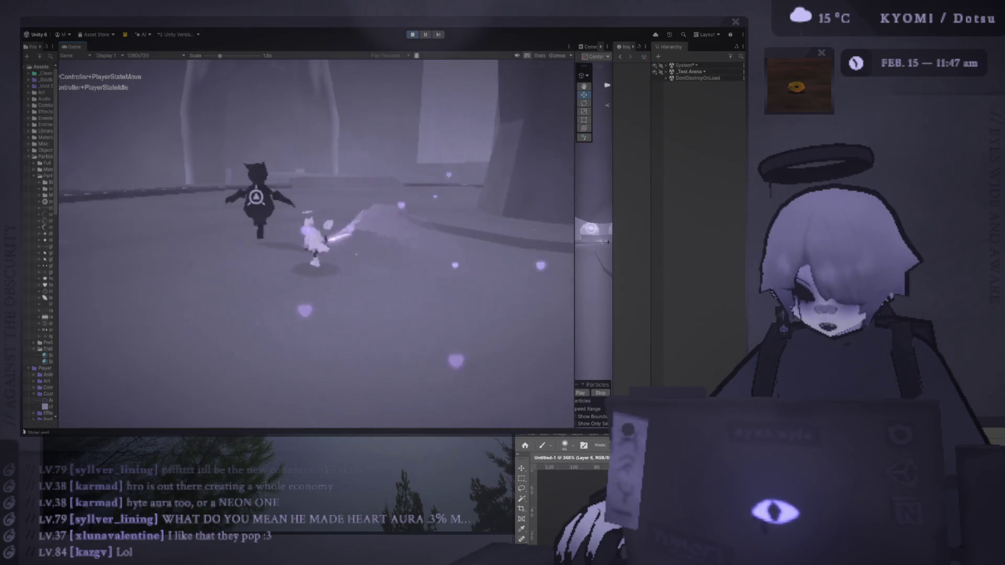
key("space")
key("shift")
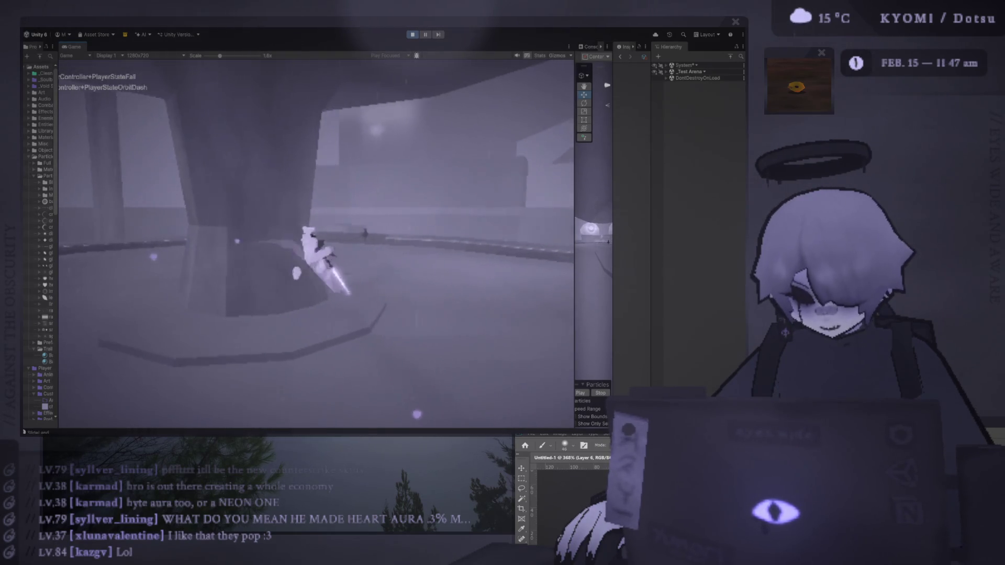
key("w")
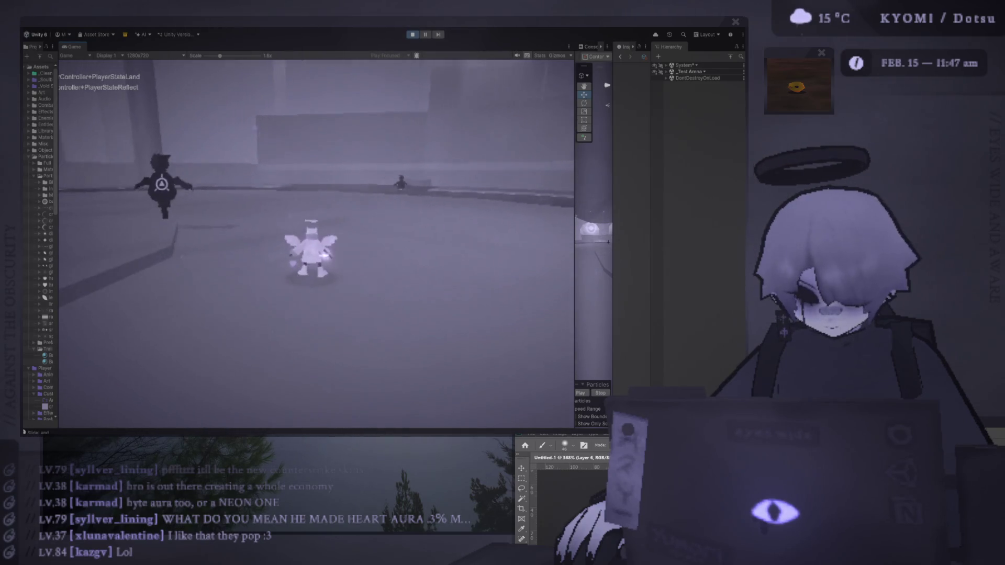
key("space")
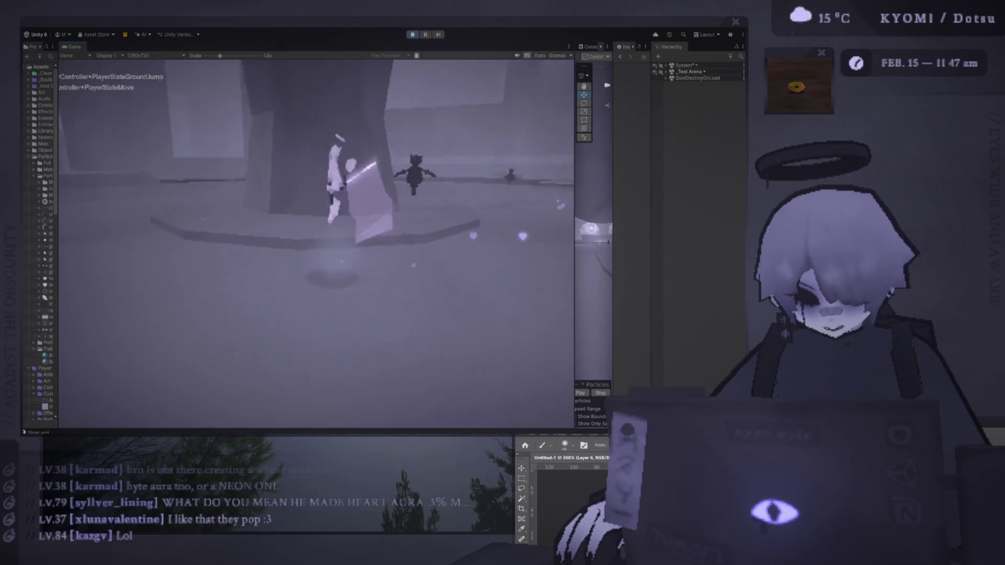
key("shift")
key("e")
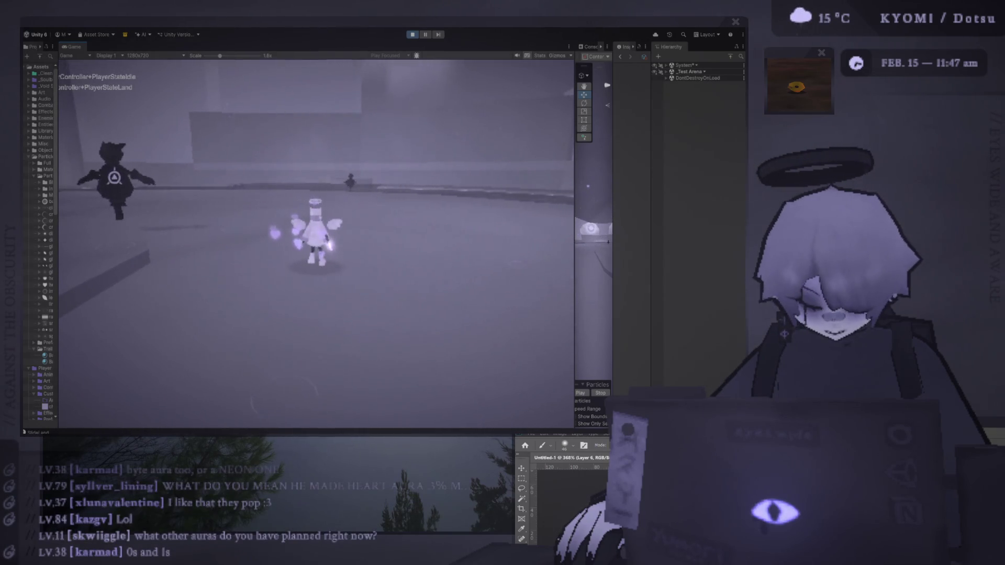
key("w")
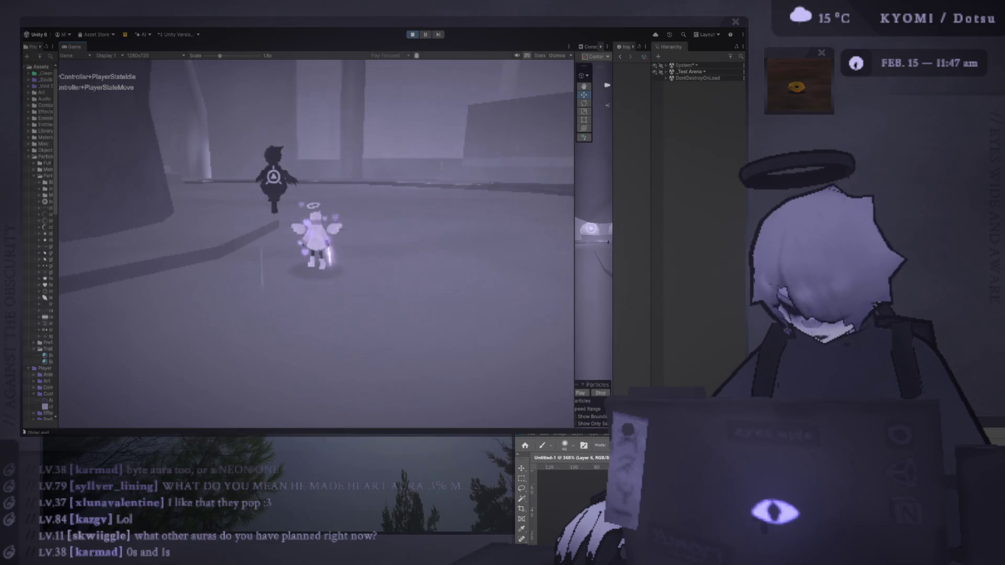
key("a")
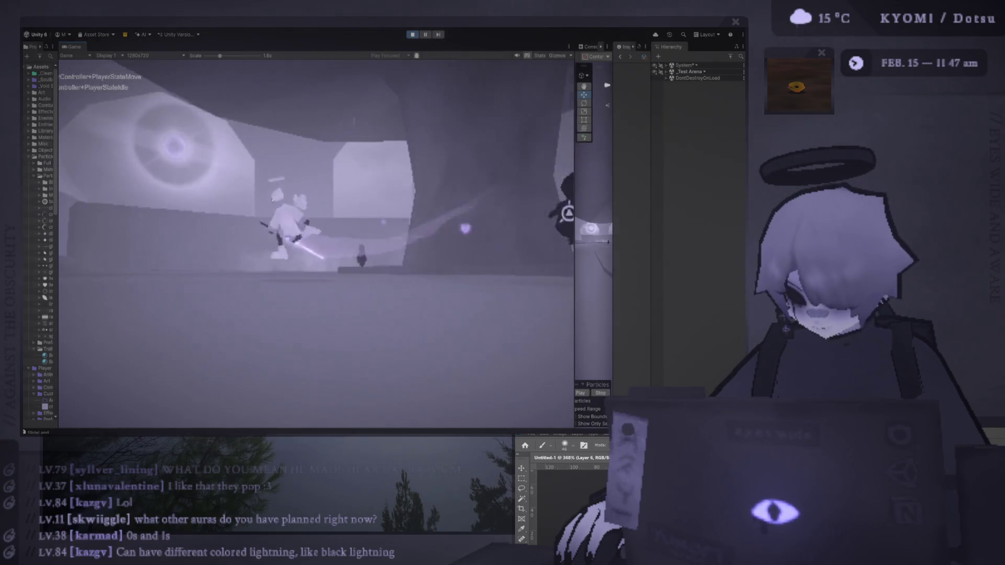
key("shift")
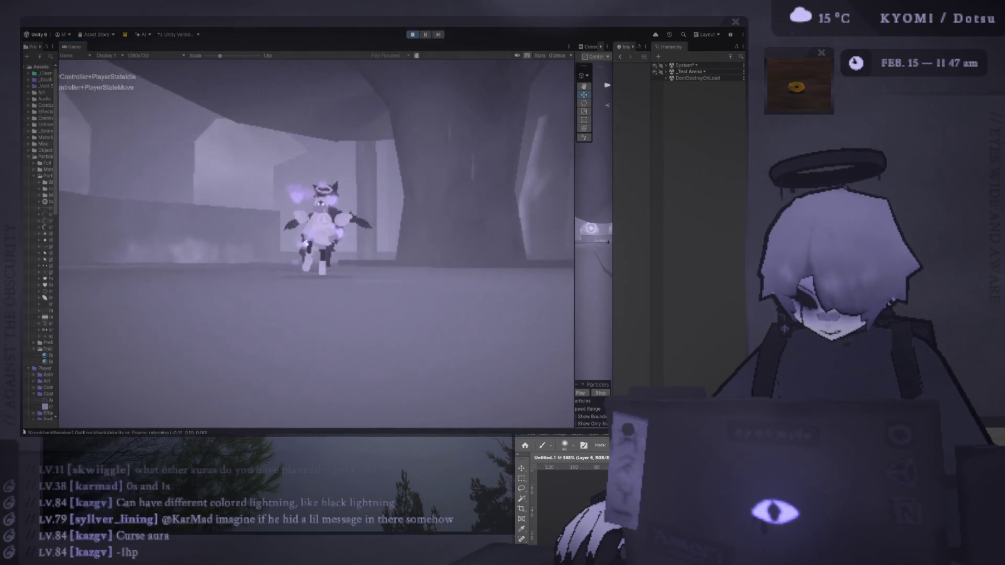
left_click(668, 72)
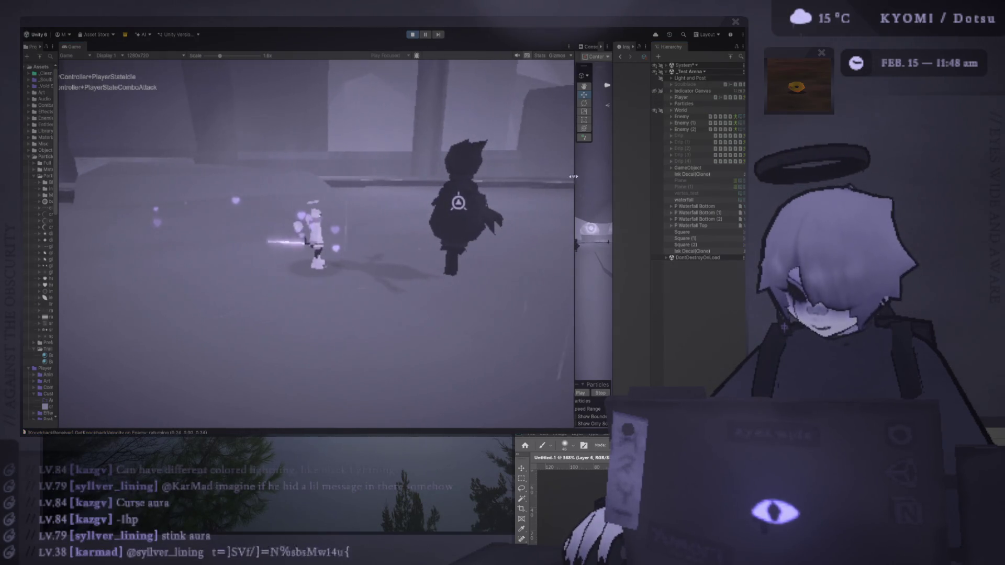
Frame P Heart Particles in an enlarged Scene view and duplicate it with Ctrl+D.
left_click_drag(575, 177, 137, 209)
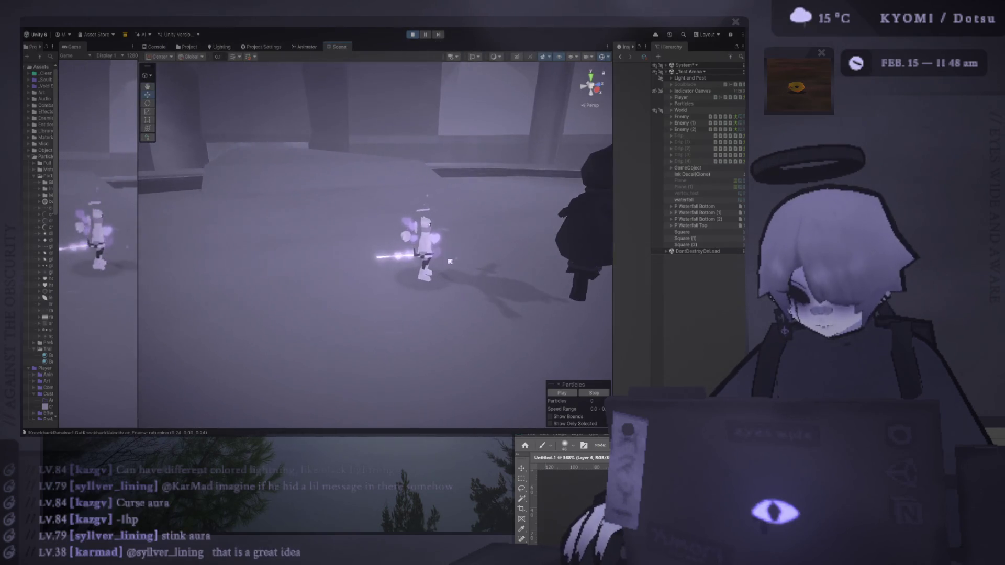
left_click(410, 224)
key("f")
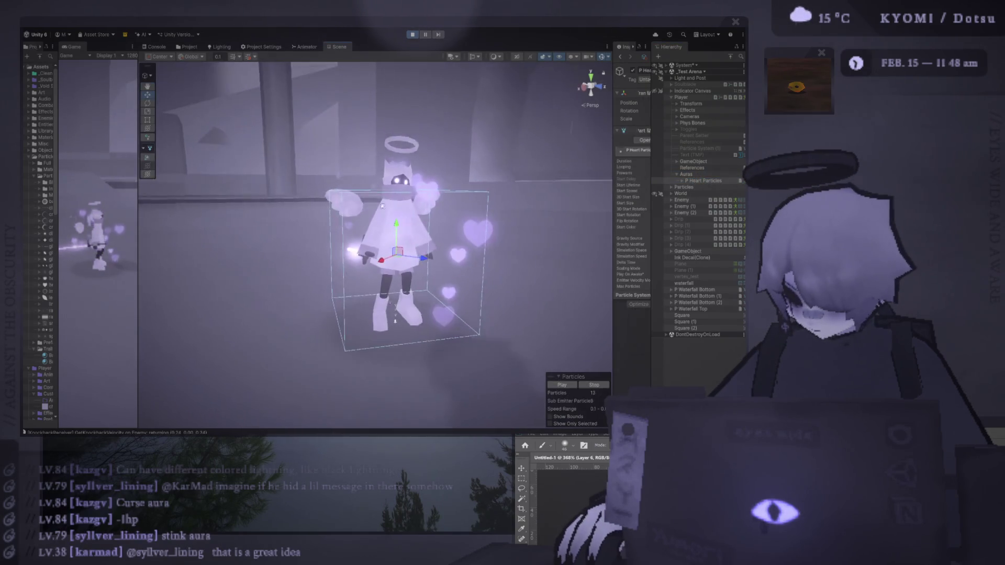
key("ctrl+d")
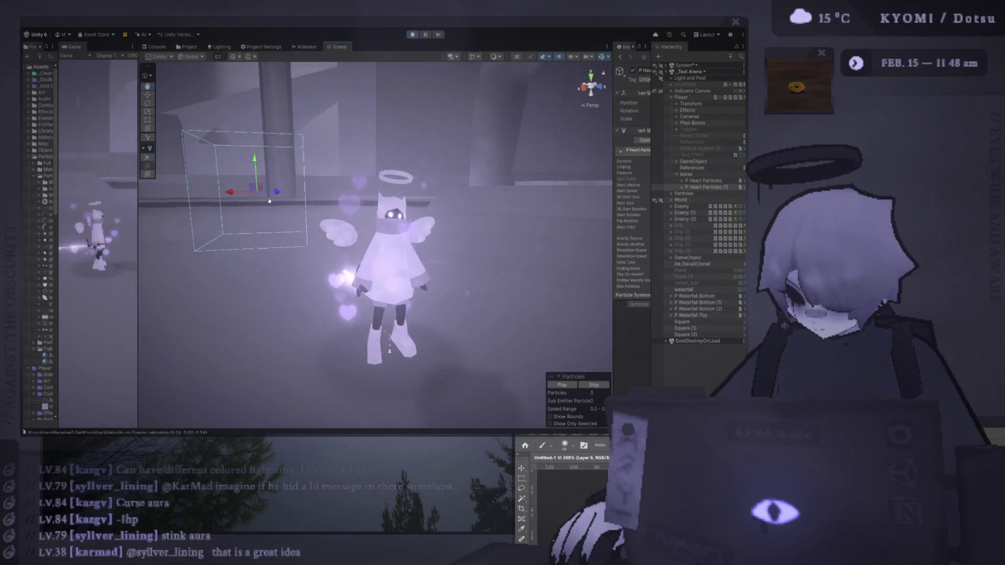
left_click_drag(613, 209, 464, 210)
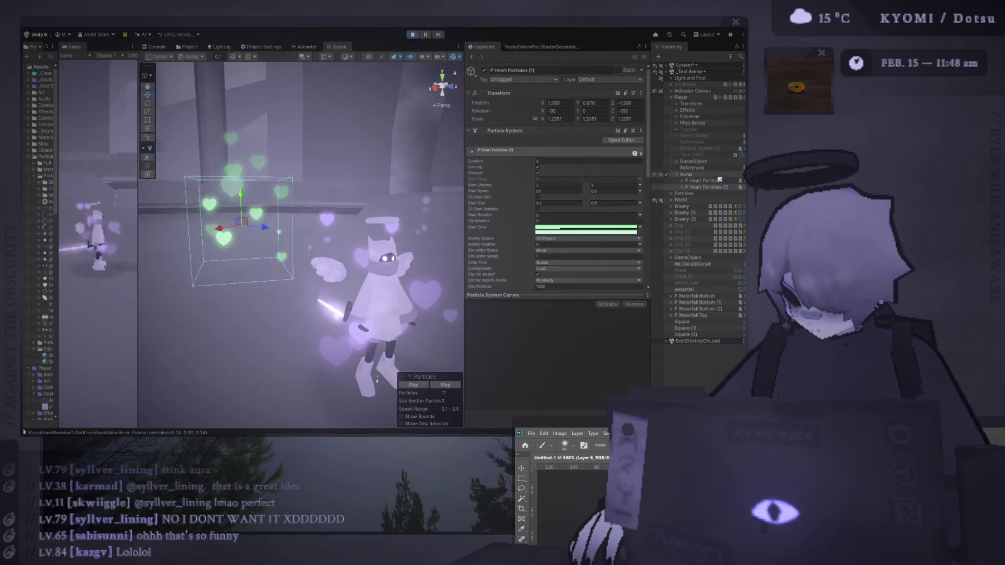
Disable the original purple hearts and reset the duplicate's position onto the character.
left_click(667, 181)
right_click(480, 103)
left_click(503, 137)
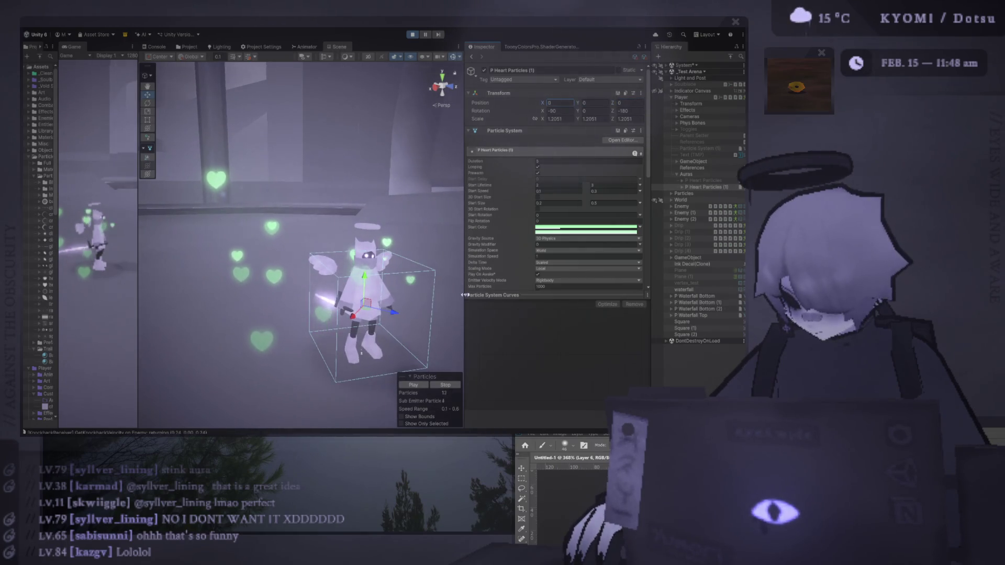
left_click_drag(465, 295, 673, 295)
left_click_drag(138, 241, 634, 241)
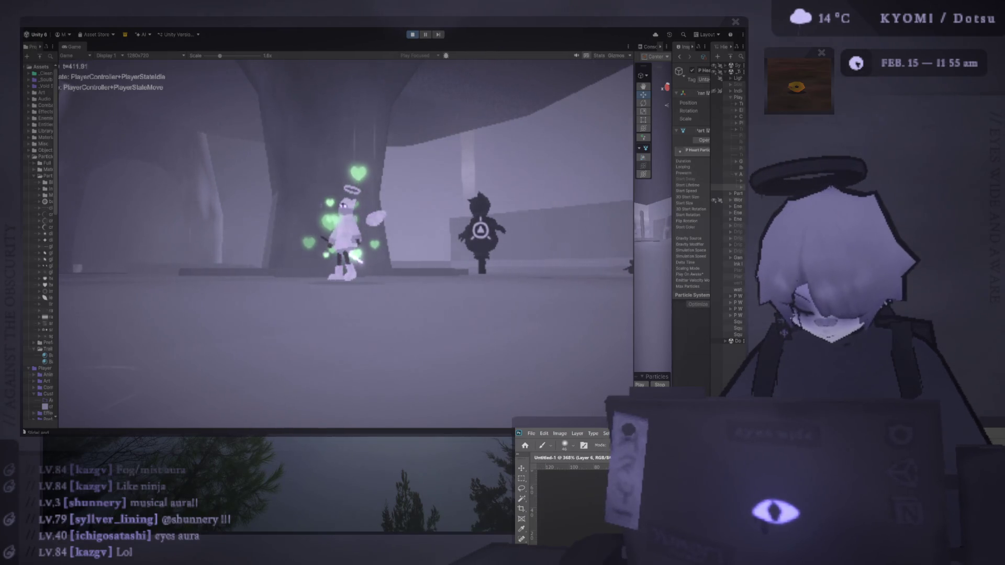
Dash and run the player to watch the green hearts, with the Scene view beside.
key("shift")
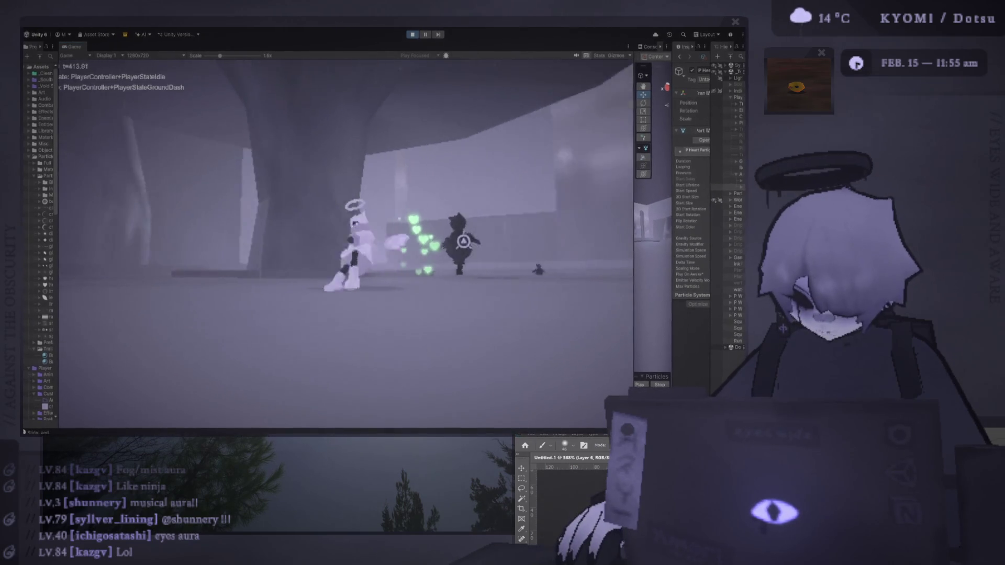
key("w")
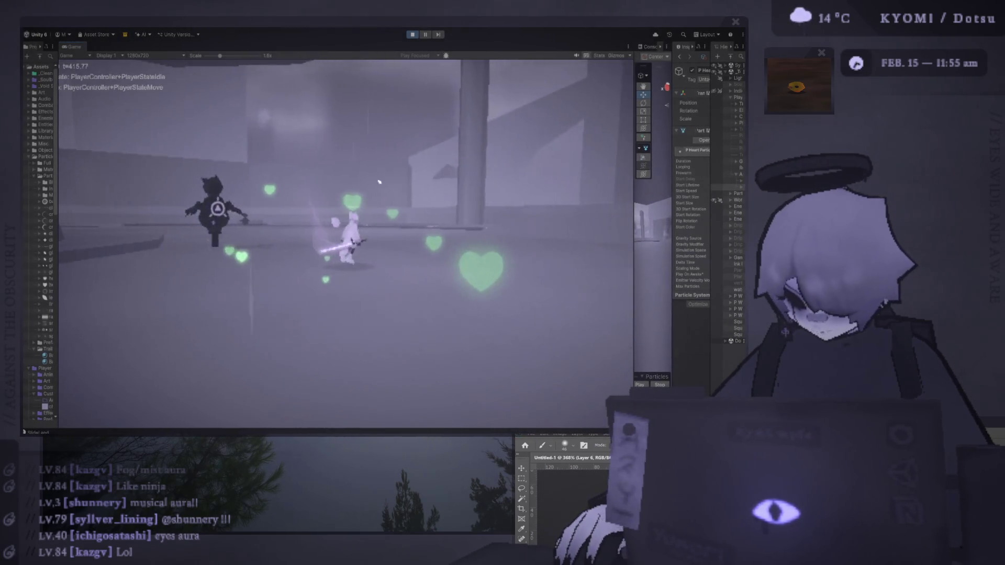
left_click_drag(634, 185, 451, 184)
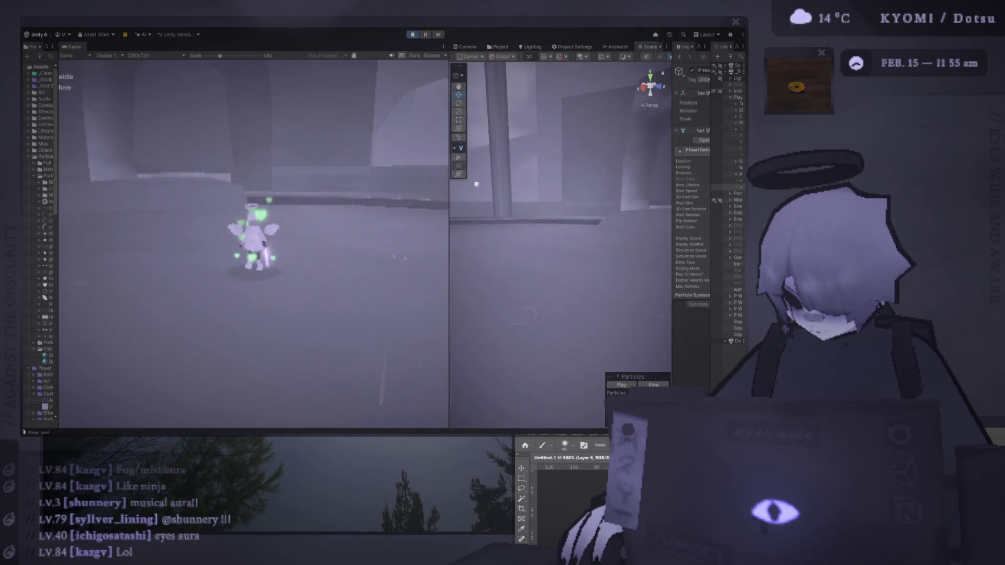
Enable P Heart Particles, disable the green P Heart Particles (1), and widen the Scene view.
left_click_drag(711, 192, 645, 192)
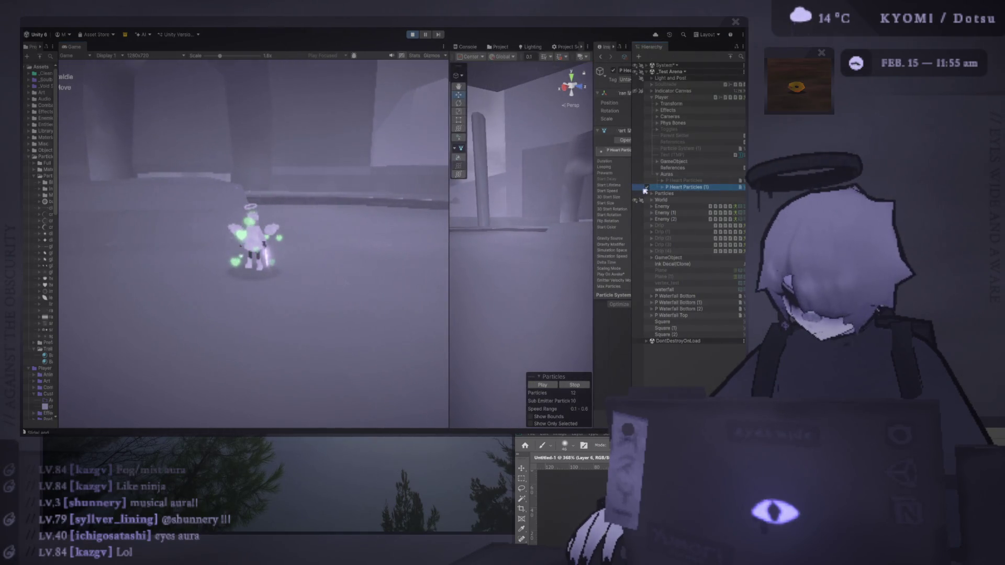
left_click(645, 187)
left_click(645, 180)
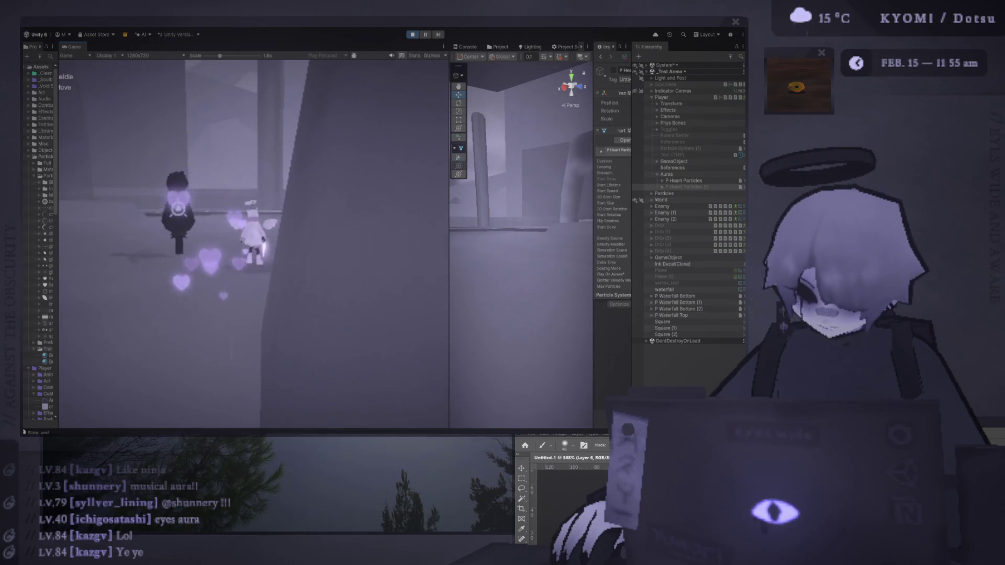
left_click_drag(448, 195, 220, 190)
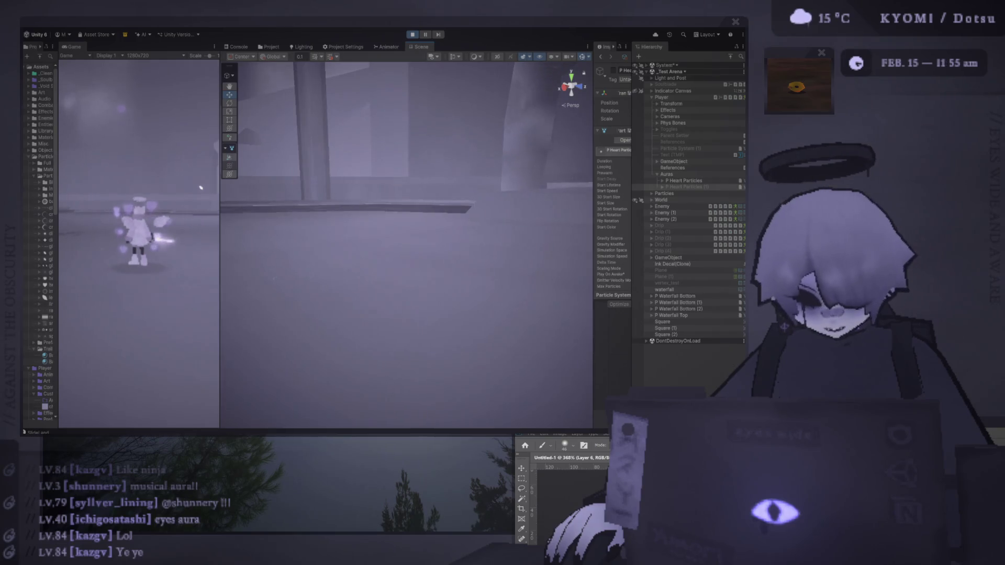